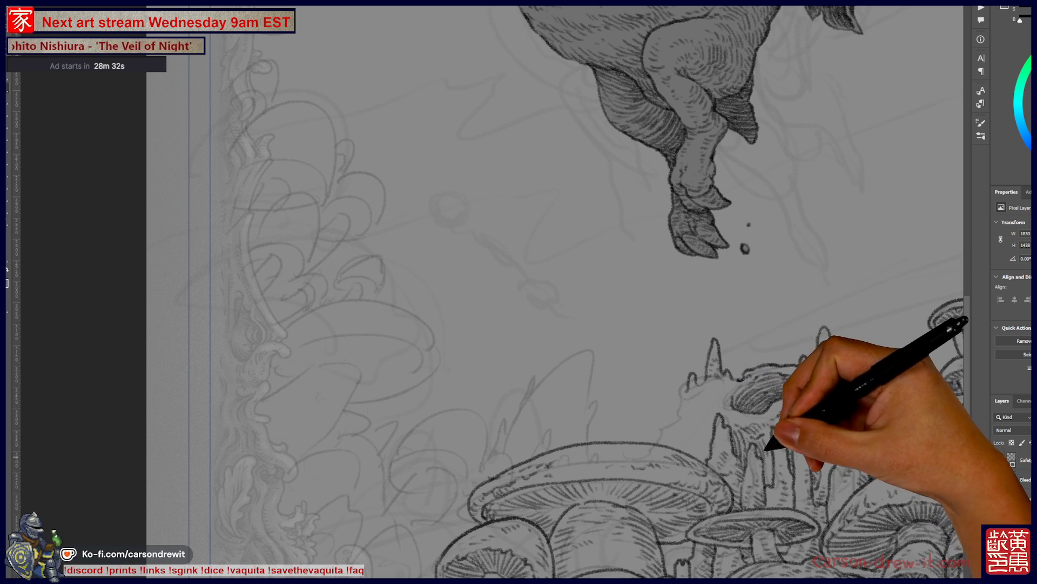
- Ink jagged spire strokes and a left rock outline at the ridge's left end, above the mushrooms
mouse_move(775, 497)
left_mouse_down()
mouse_move(838, 470)
mouse_move(815, 335)
left_mouse_up()
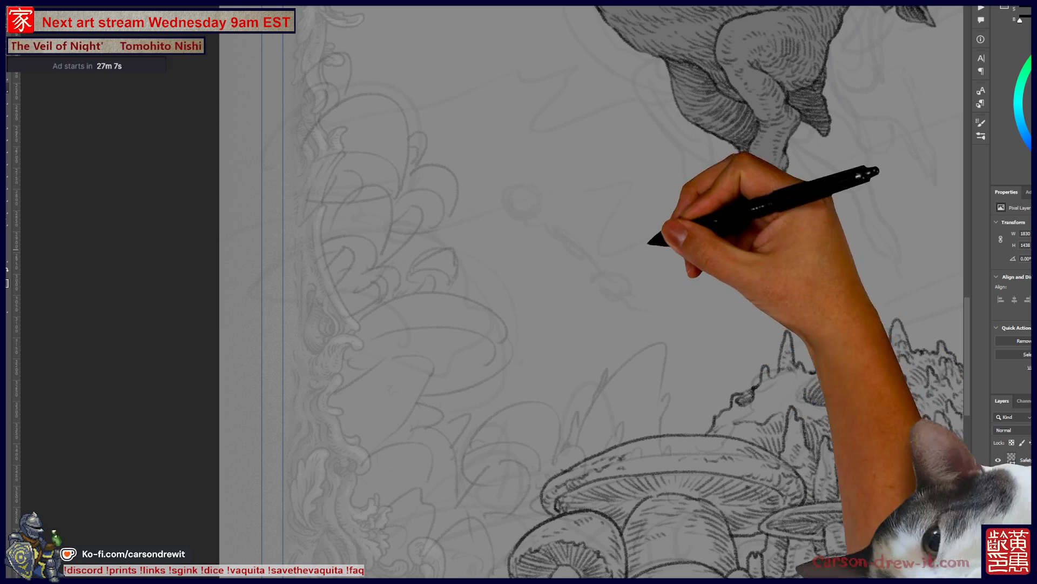
left_click_drag(694, 435, 621, 365)
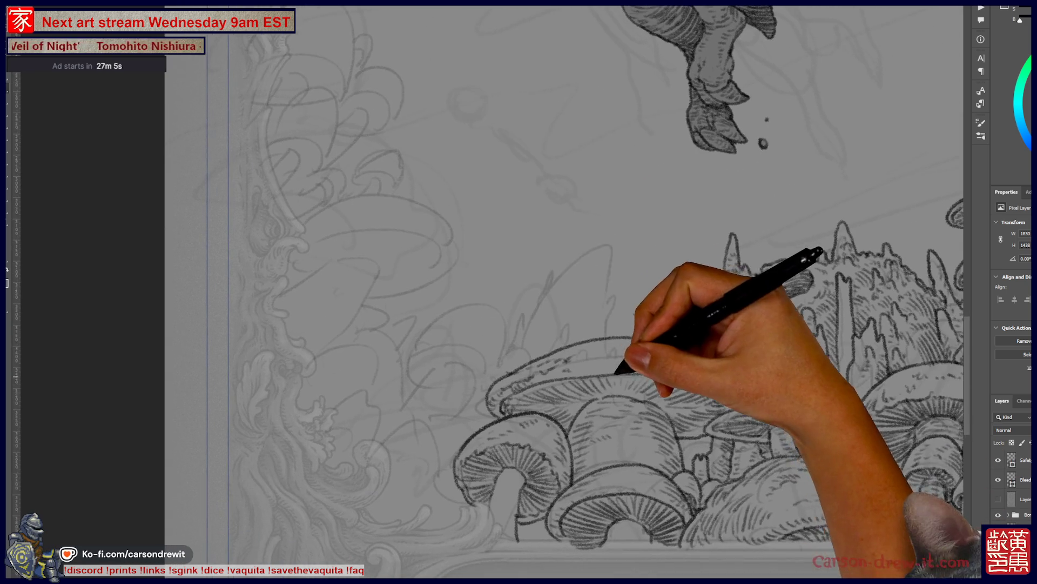
mouse_move(515, 318)
left_mouse_down()
mouse_move(540, 331)
mouse_move(527, 308)
mouse_move(546, 273)
mouse_move(605, 206)
mouse_move(590, 324)
mouse_move(606, 324)
mouse_move(607, 308)
mouse_move(564, 322)
mouse_move(563, 308)
mouse_move(561, 339)
left_mouse_up()
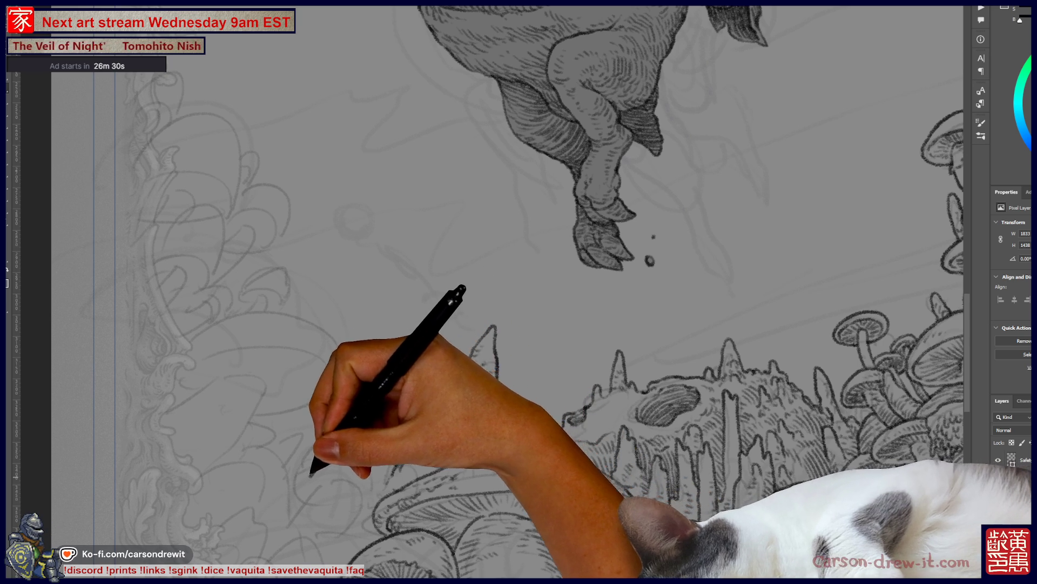
left_click_drag(324, 443, 367, 419)
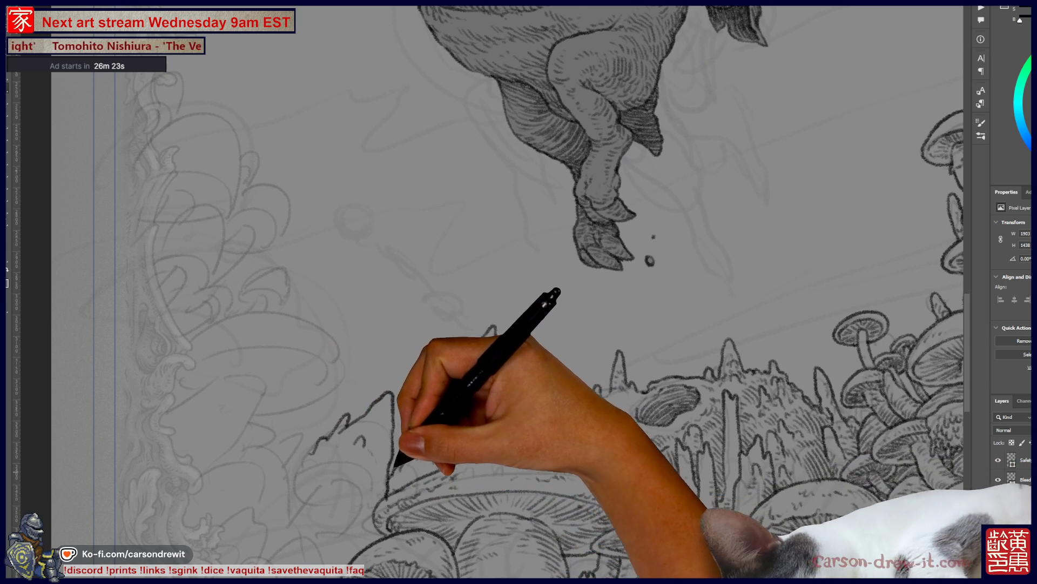
- Add a small curl and a rock outline sweeping toward the lower left of the landscape
left_click_drag(312, 472, 294, 492)
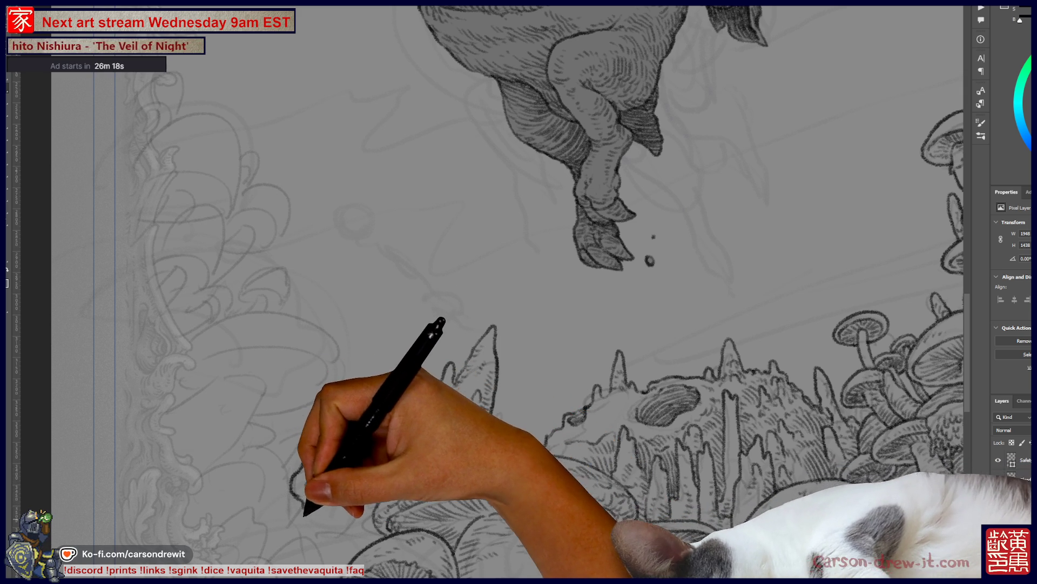
left_click_drag(317, 500, 286, 524)
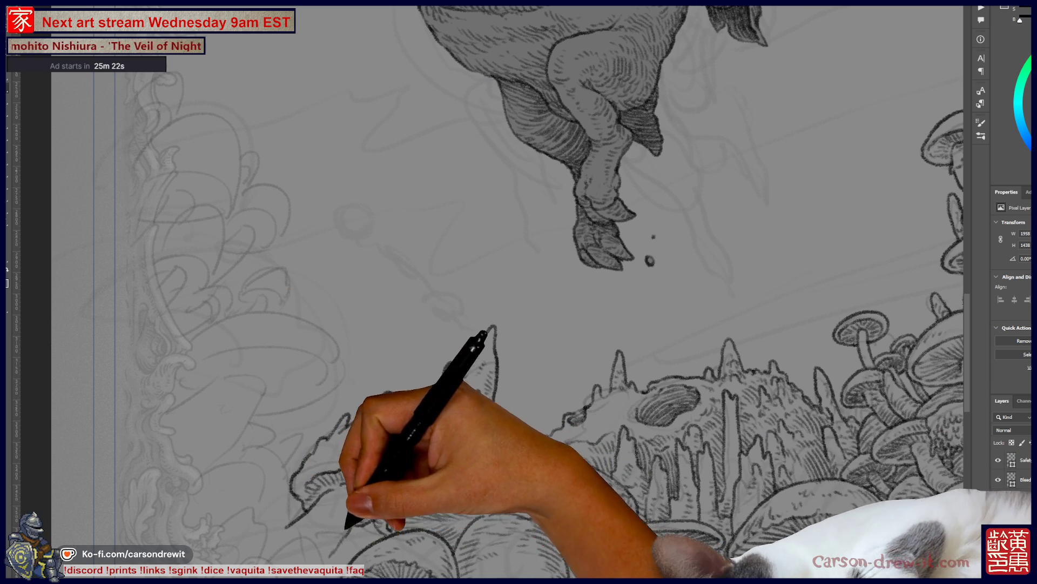
left_click_drag(486, 324, 560, 213)
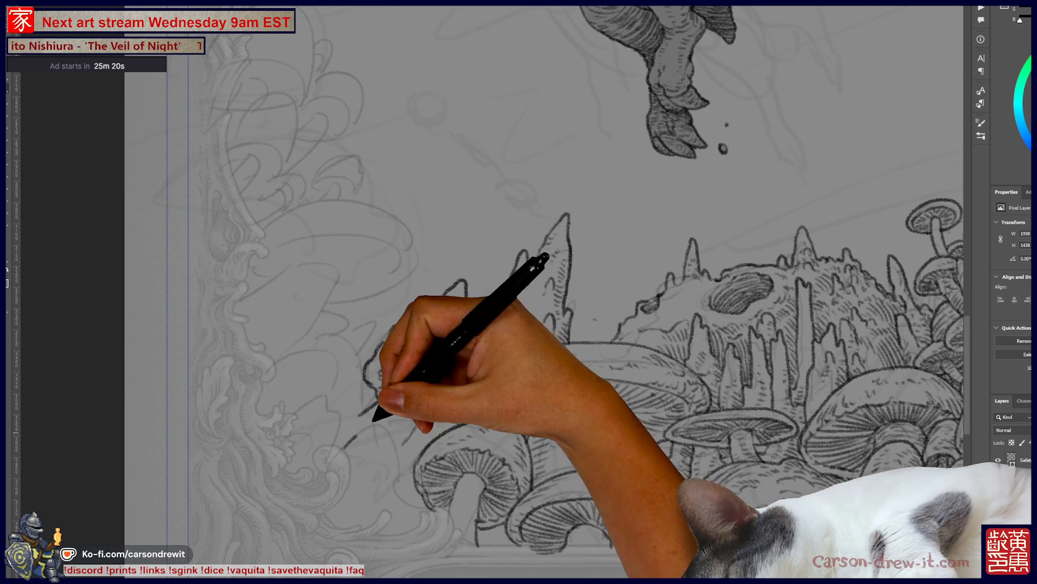
- Pan the canvas toward the left border beside the leftmost rock spire
key("ctrl")
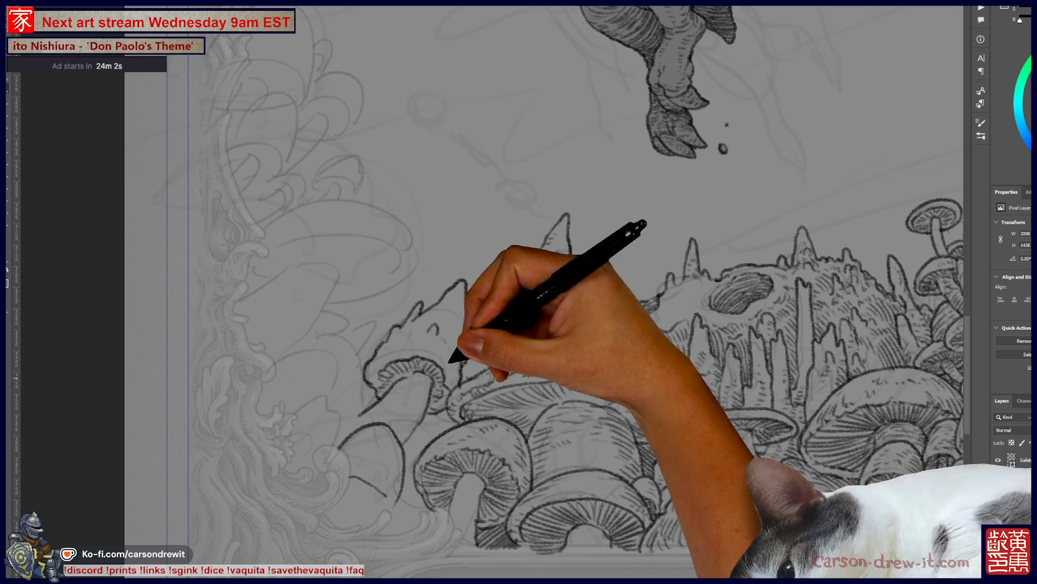
left_click_drag(462, 416, 573, 467)
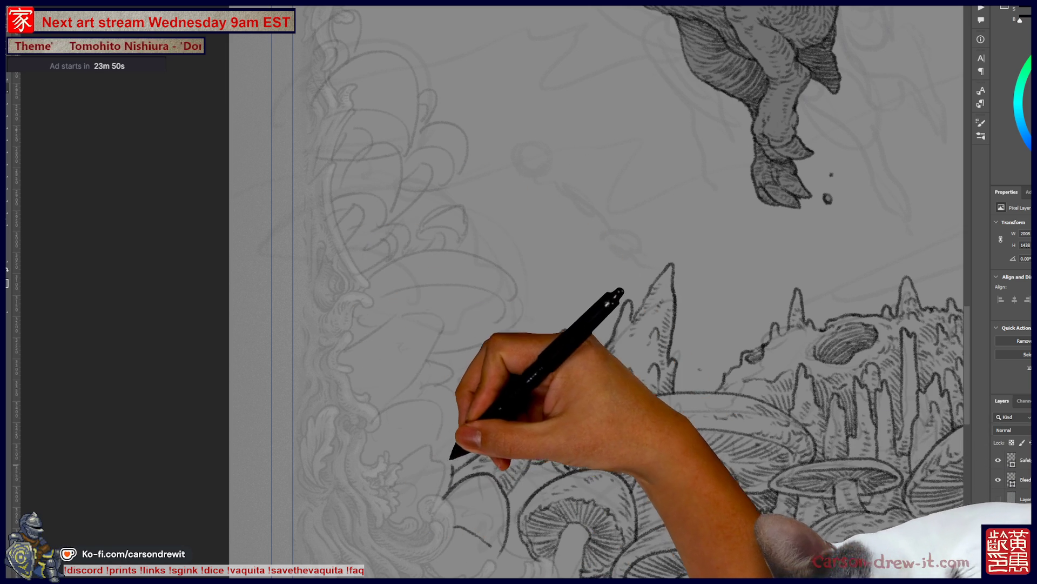
- Ink a curved contour stroke on the leftmost rock spire
mouse_move(381, 457)
left_mouse_down()
mouse_move(437, 435)
mouse_move(452, 458)
left_mouse_up()
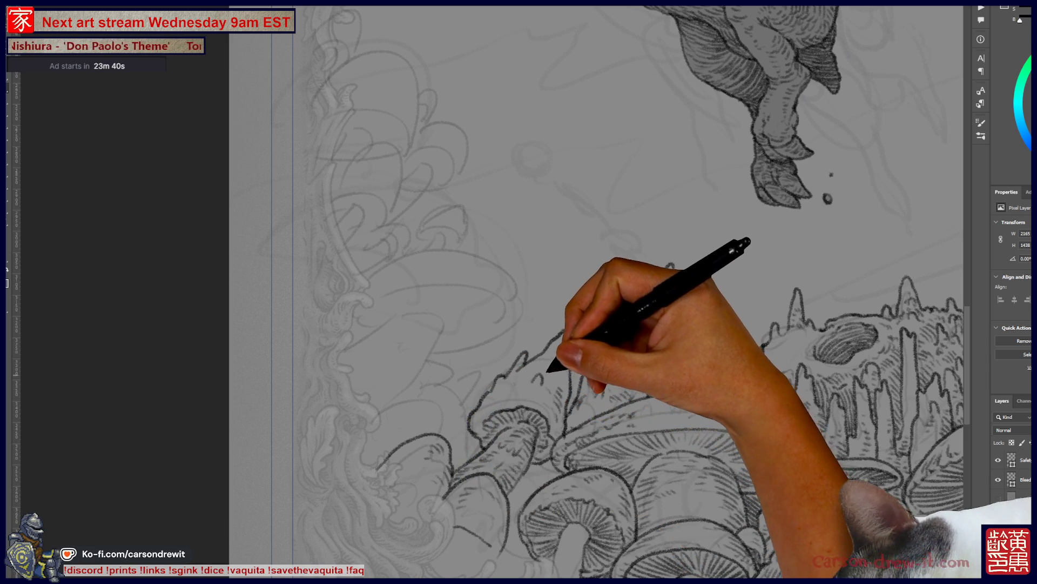
scroll(518, 292, "right", 5)
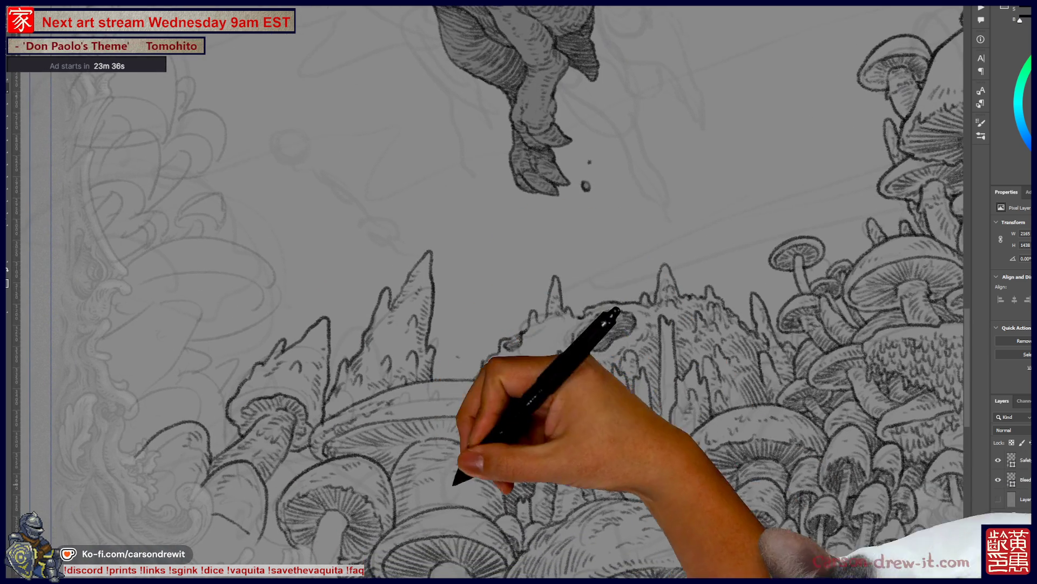
left_click_drag(454, 482, 505, 452)
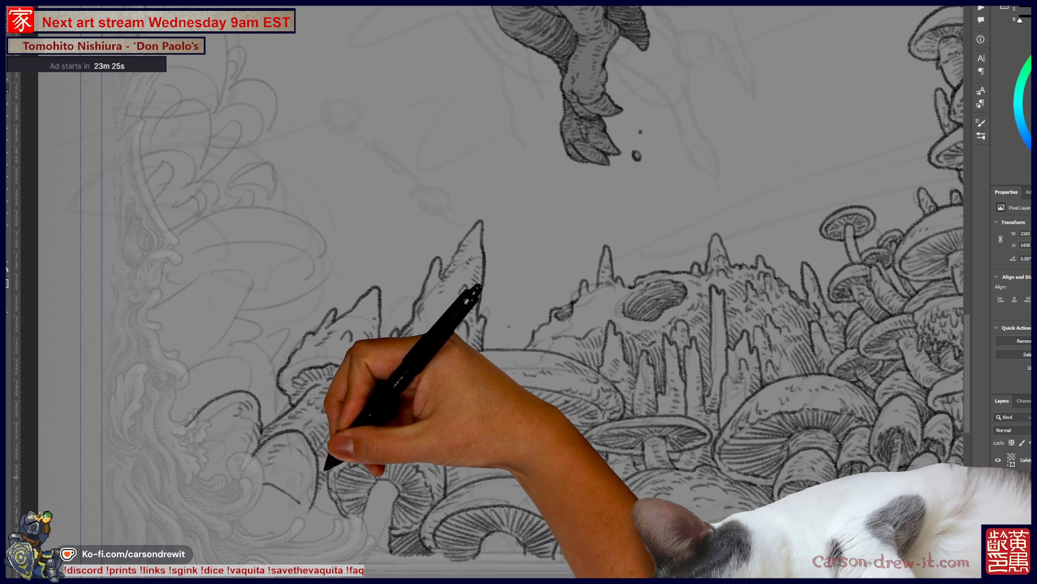
- Look over the left border, then undo the curved stroke beside the rocks below the creature's feet
left_click_drag(486, 270, 645, 319)
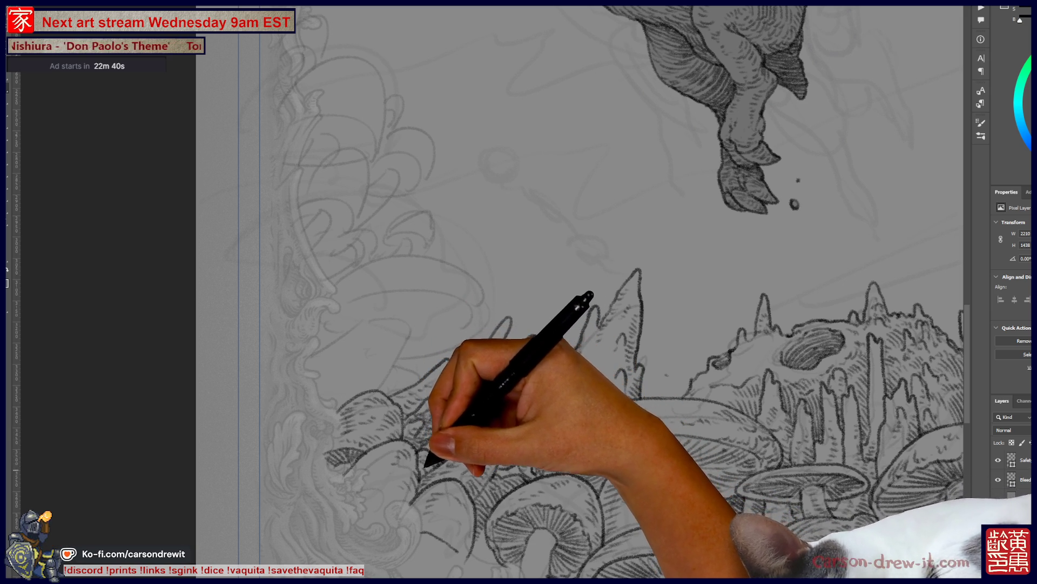
left_click_drag(456, 348, 524, 333)
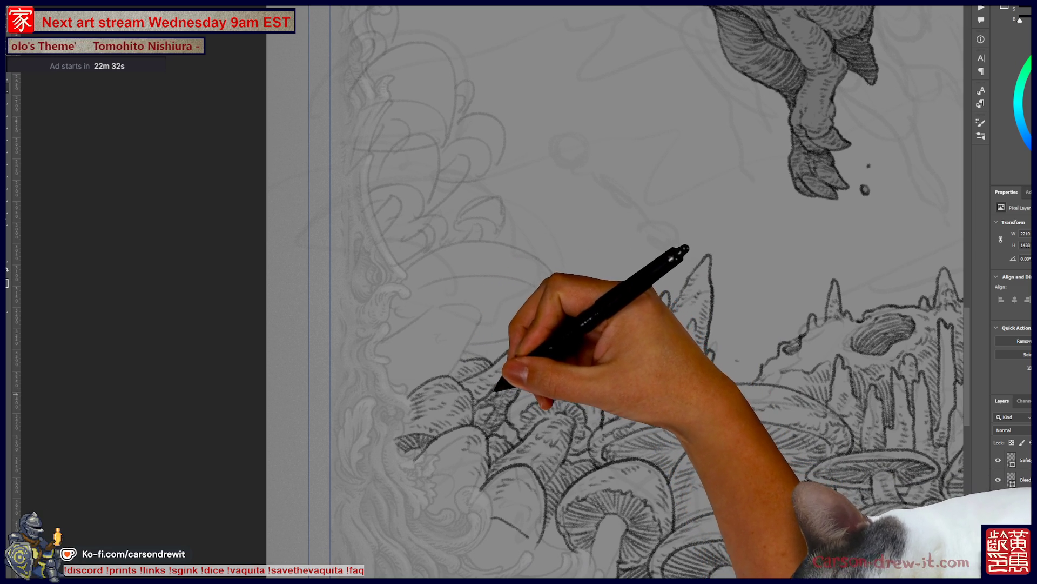
left_click_drag(501, 215, 567, 244)
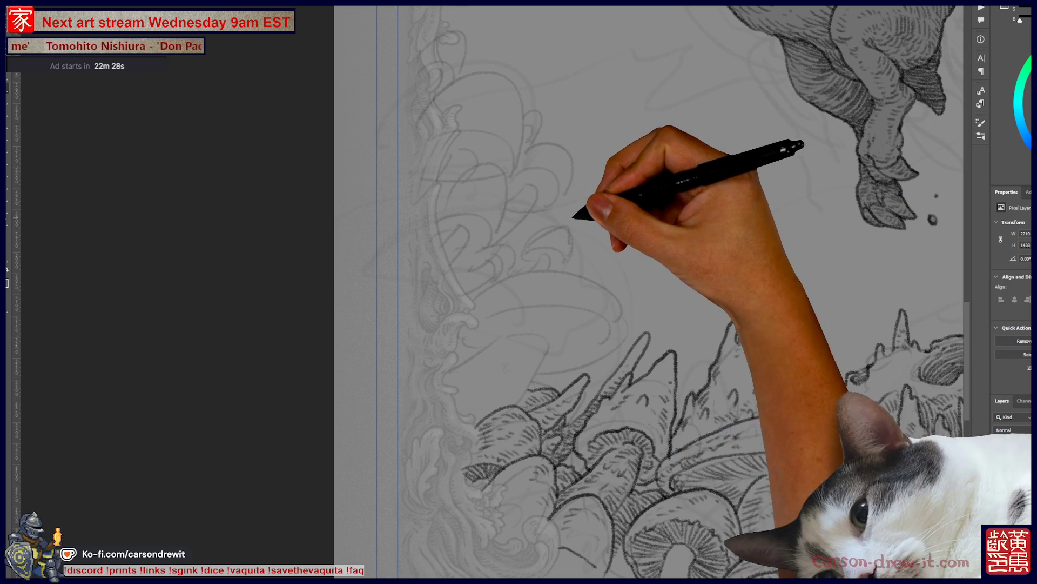
scroll(649, 291, "down", 3)
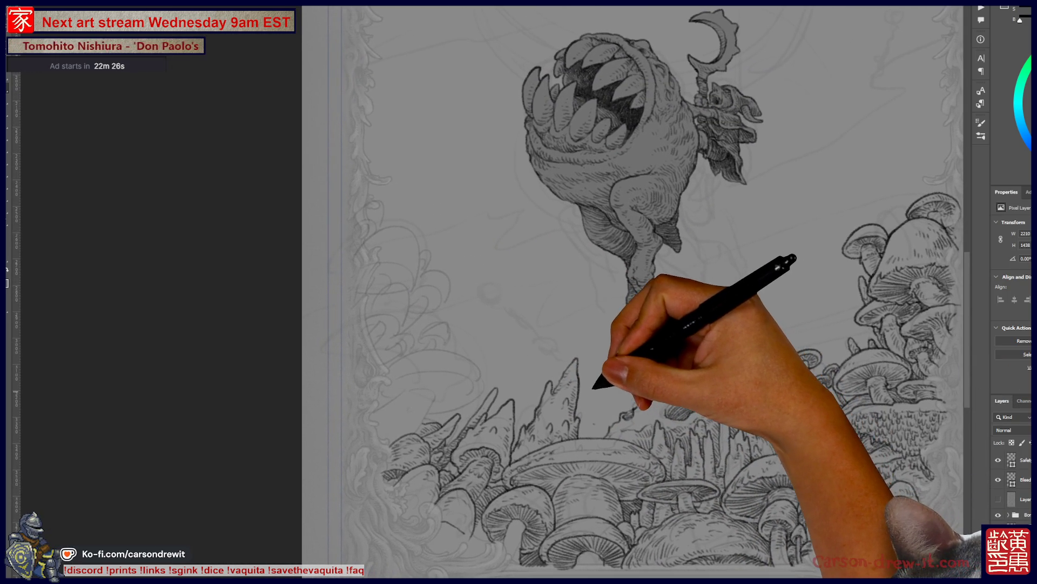
scroll(630, 377, "up", 3)
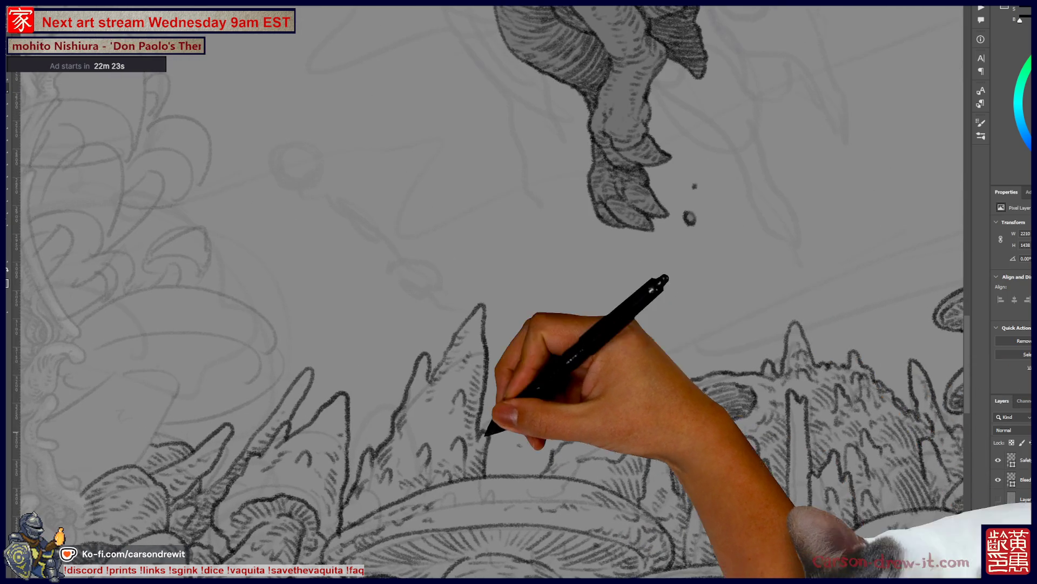
left_click_drag(463, 421, 437, 378)
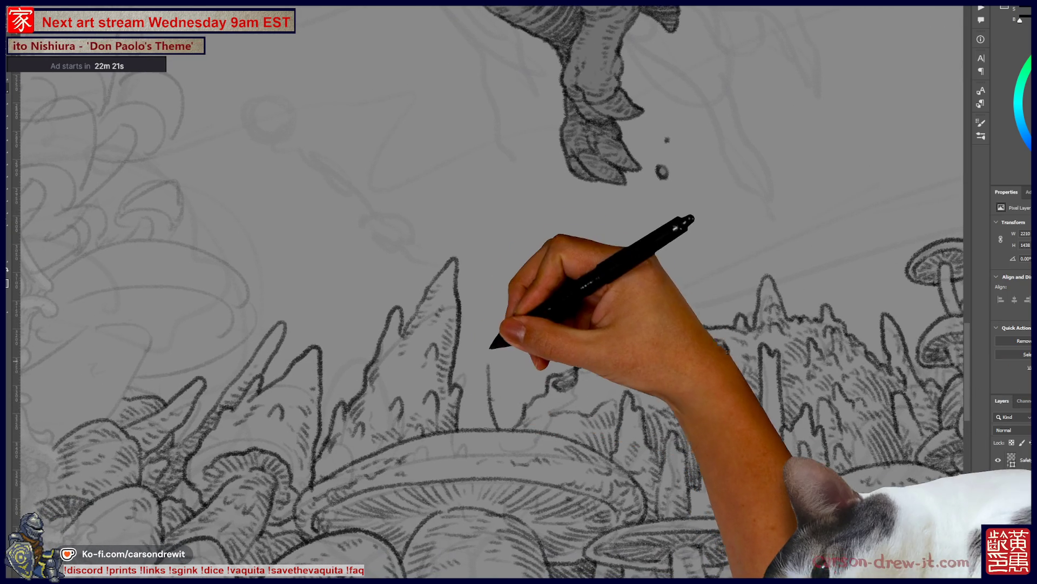
key("ctrl+z")
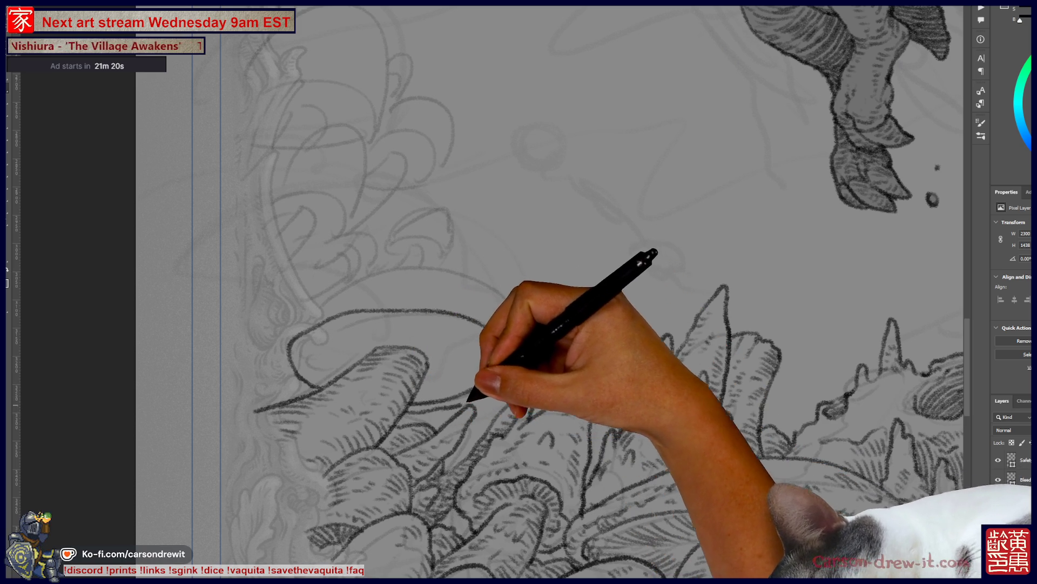
- Undo the long arc and loop, then ink a new mushroom cap arc with its lower edge
key("ctrl")
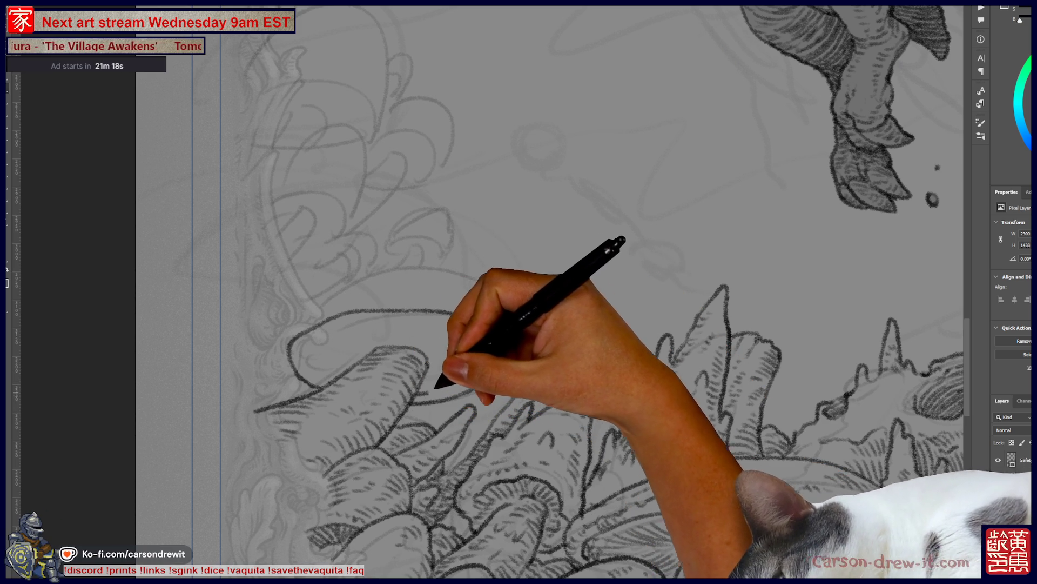
key("ctrl+z")
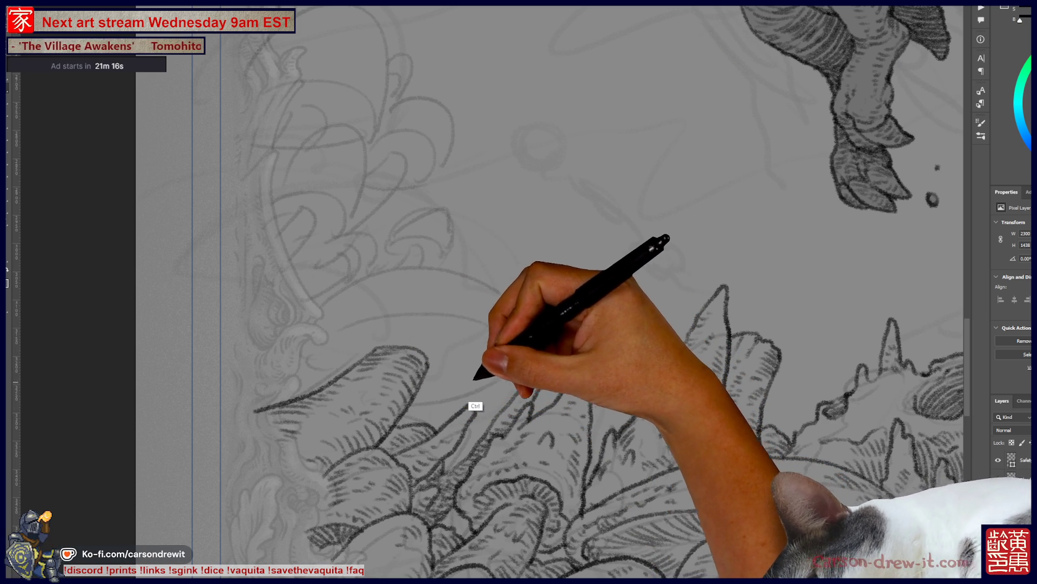
mouse_move(348, 372)
left_mouse_down()
mouse_move(339, 331)
mouse_move(440, 320)
mouse_move(487, 365)
left_mouse_up()
left_click_drag(413, 389, 495, 363)
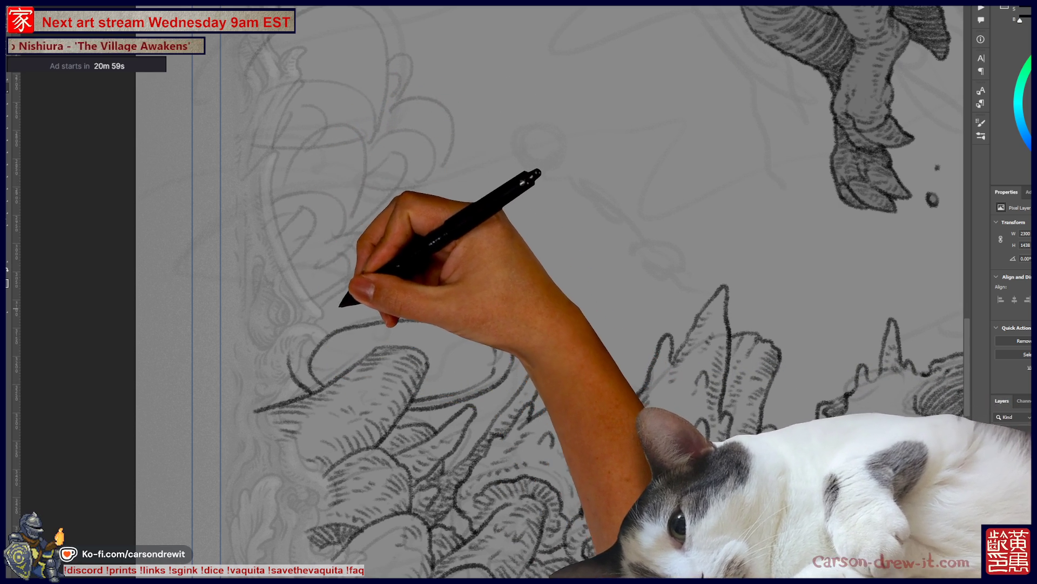
mouse_move(287, 348)
left_mouse_down()
mouse_move(347, 277)
mouse_move(427, 261)
mouse_move(463, 271)
mouse_move(513, 336)
left_mouse_up()
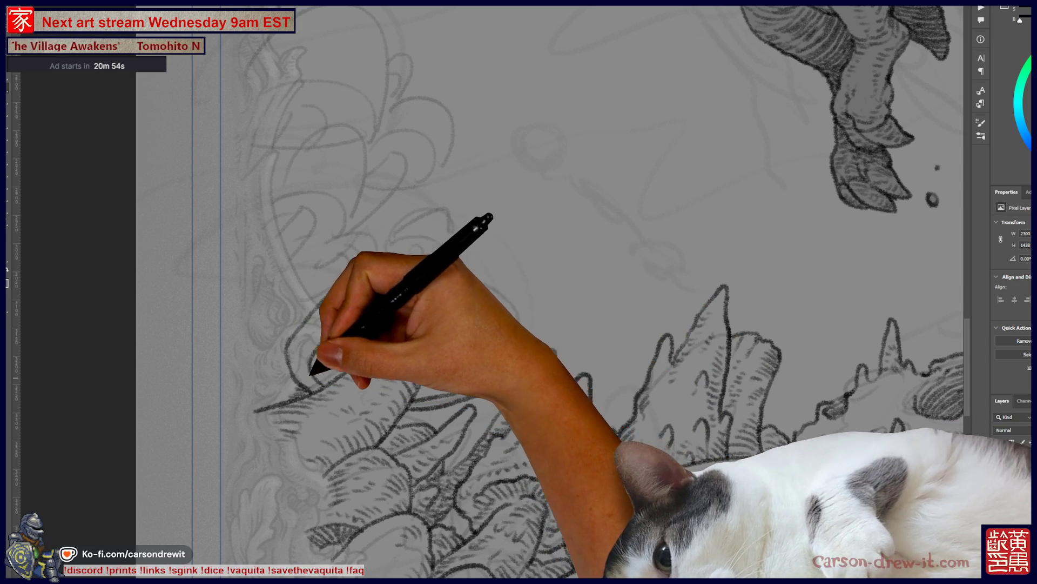
mouse_move(319, 362)
left_mouse_down()
mouse_move(366, 338)
mouse_move(343, 325)
mouse_move(381, 340)
mouse_move(429, 324)
mouse_move(427, 348)
left_mouse_up()
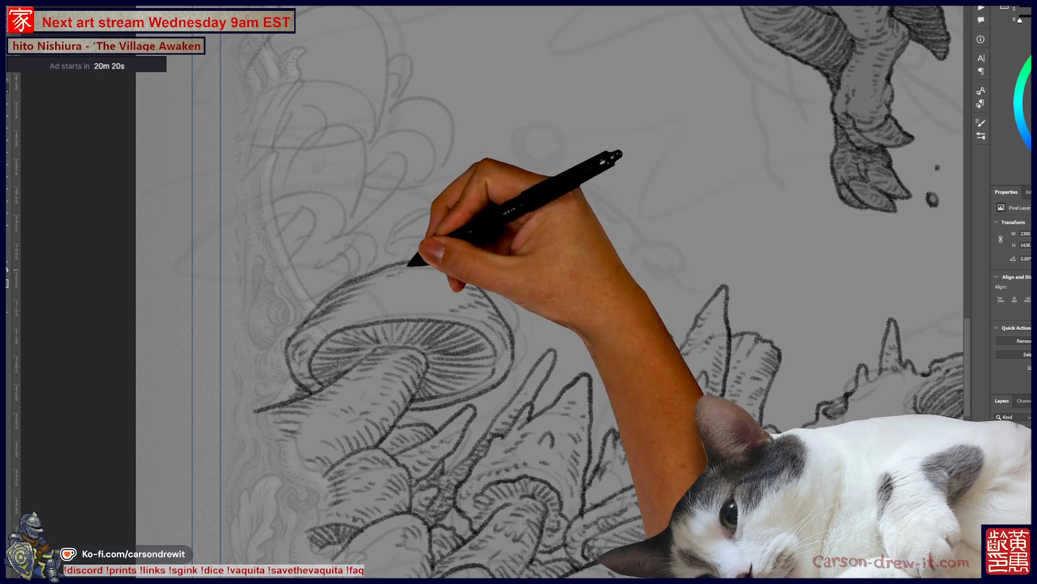
left_click_drag(602, 409, 584, 438)
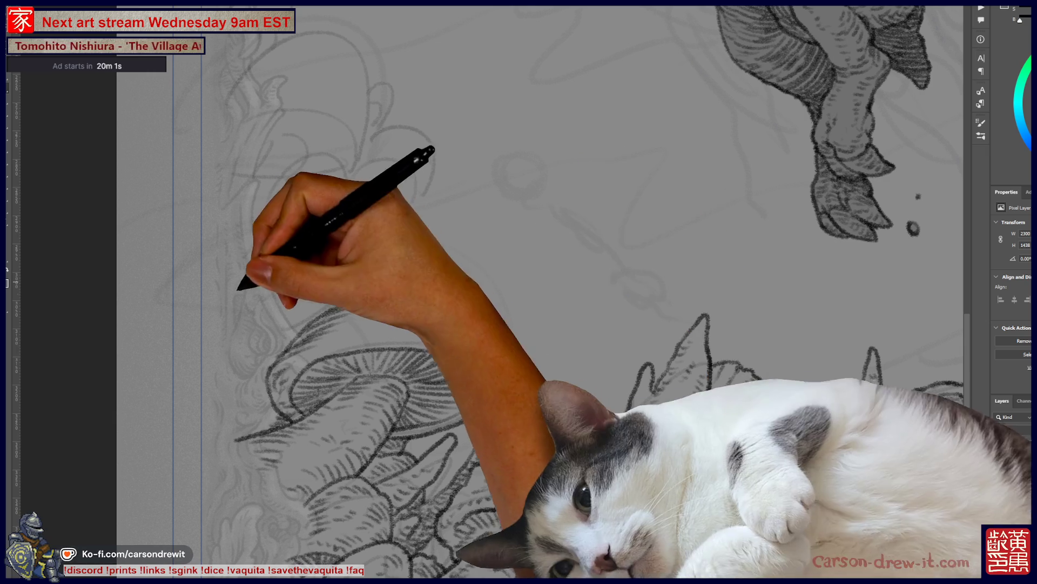
left_click_drag(370, 273, 425, 239)
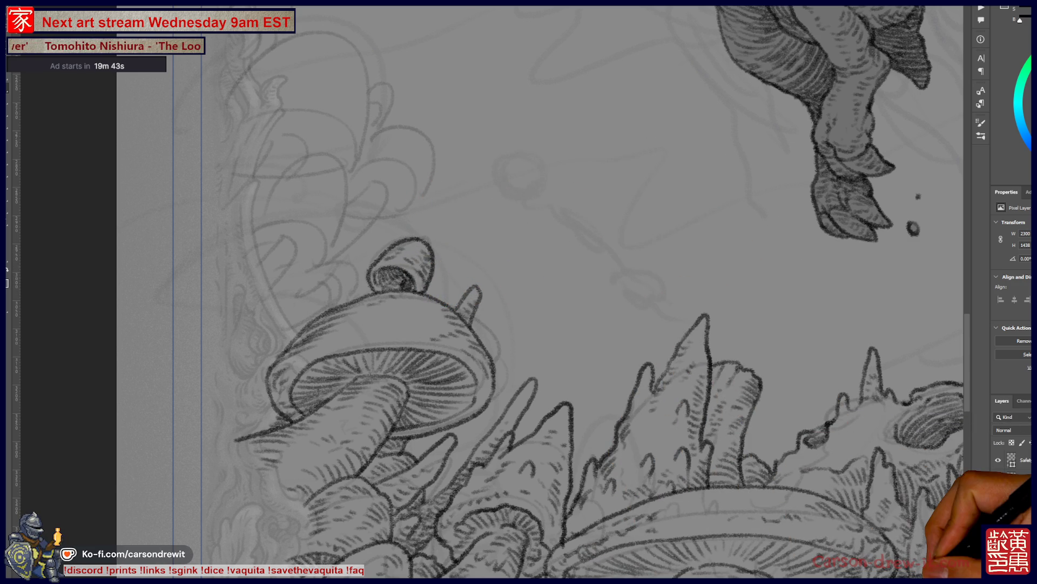
key("ctrl+minus")
key("ctrl+minus")
key("ctrl+minus")
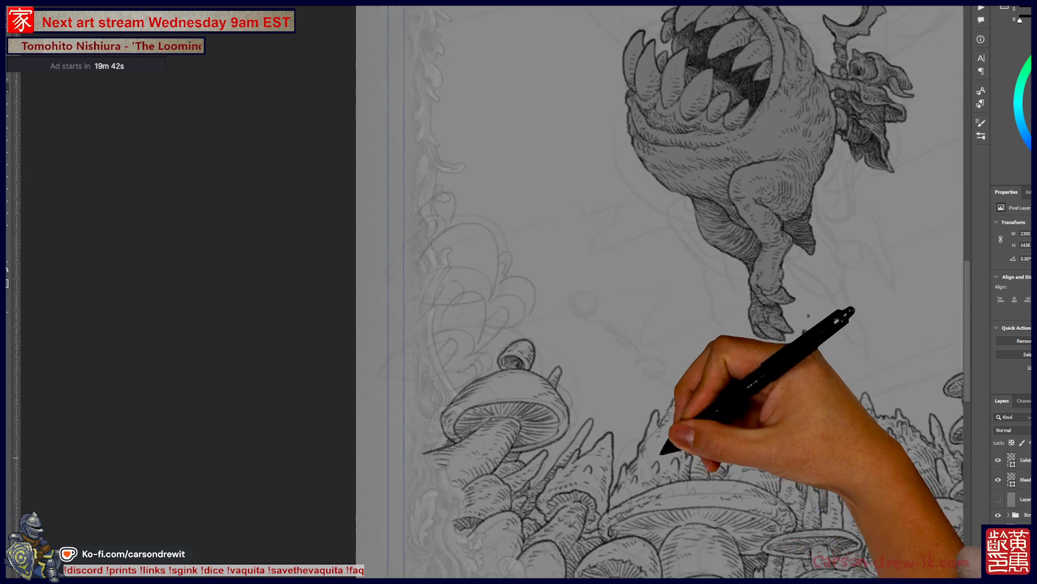
key("ctrl+minus")
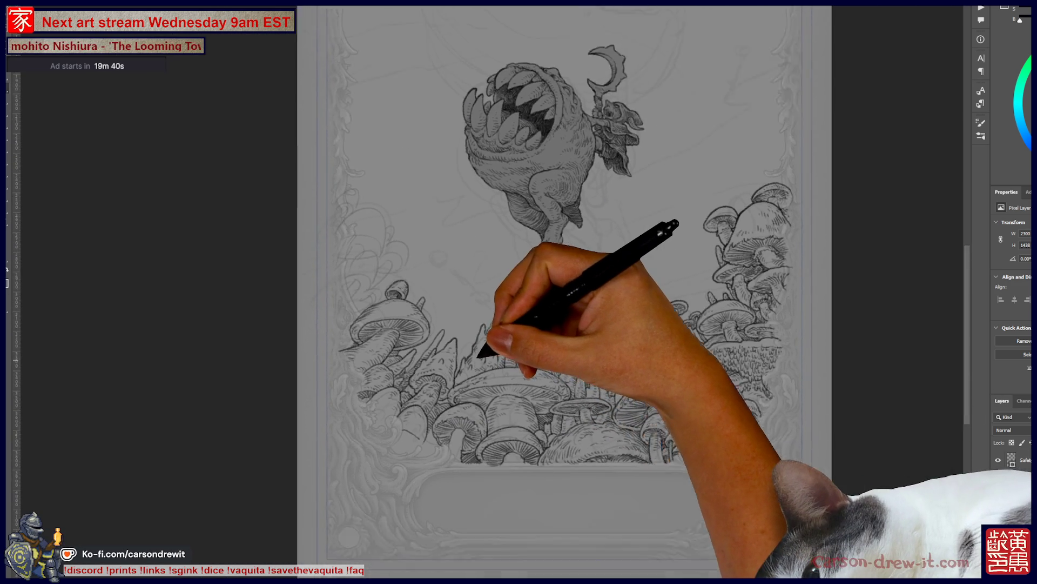
key("ctrl+plus")
key("ctrl+plus")
key("ctrl+plus")
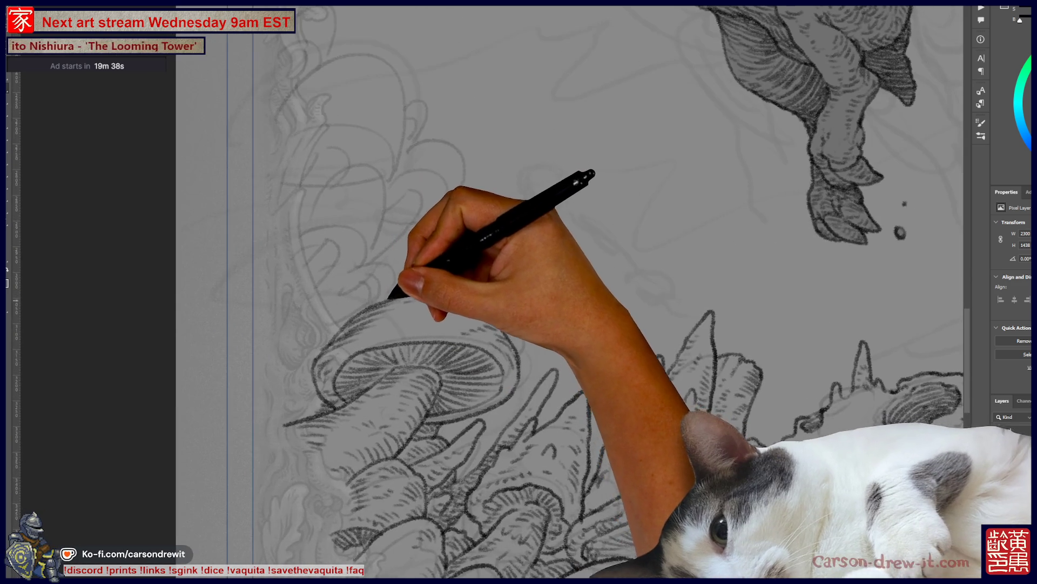
key("ctrl+plus")
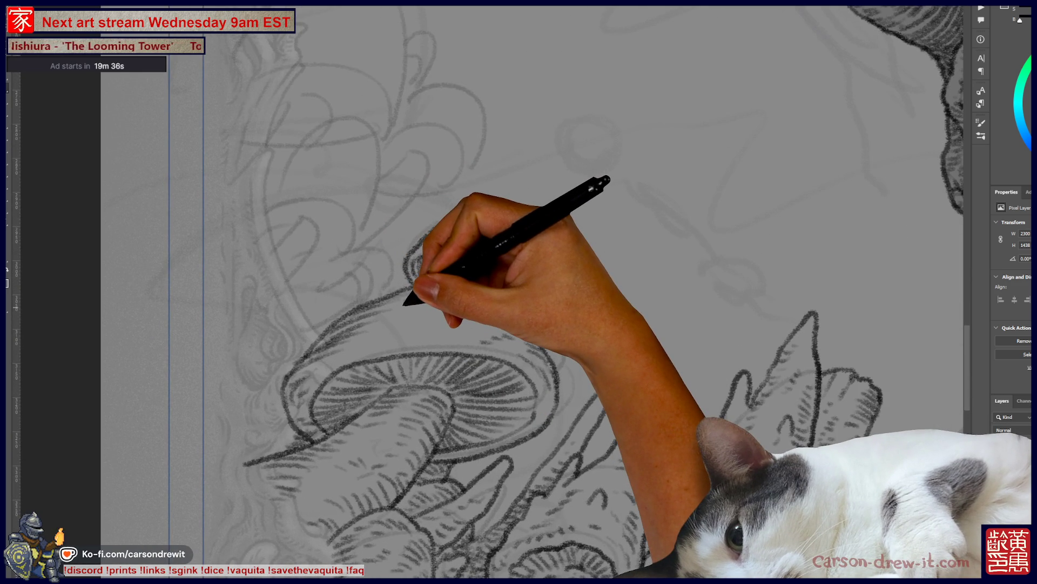
left_click_drag(404, 304, 445, 318)
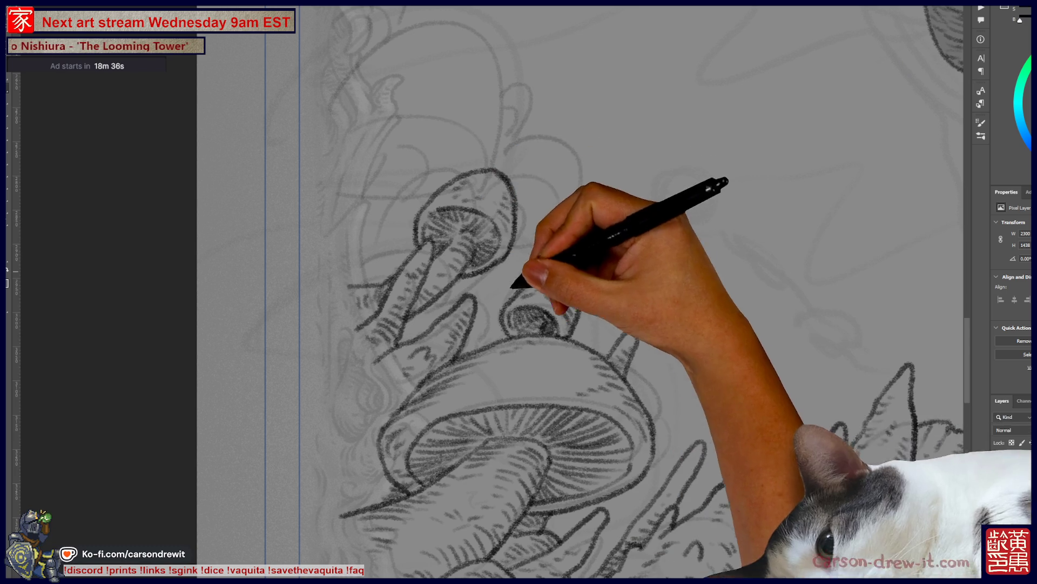
- Zoom out to fit the whole illustration on screen
key("ctrl+0")
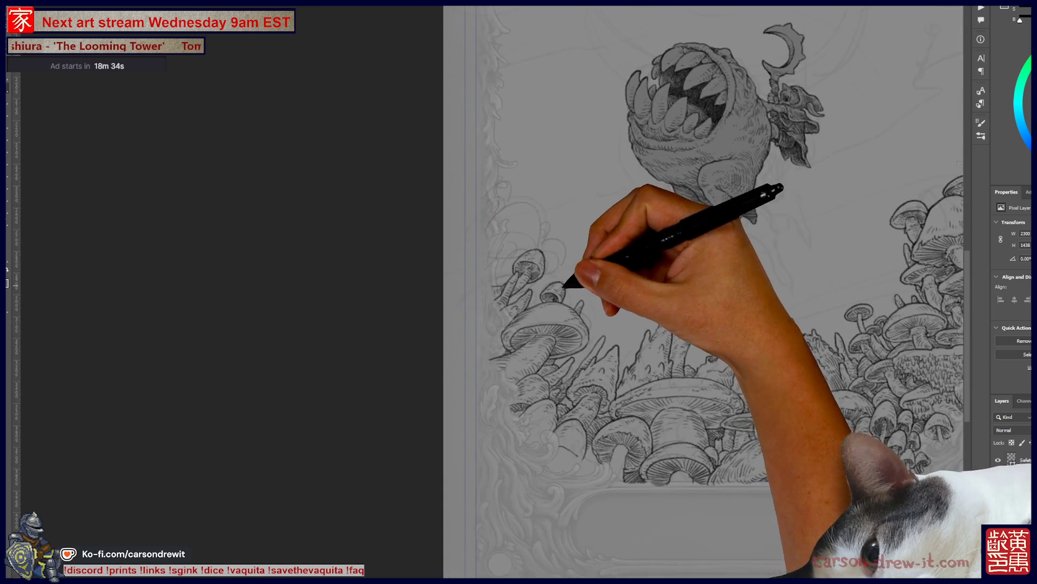
- Draw additional mushroom caps and stems above the leaning mushroom on the left border
key("ctrl+minus")
scroll(508, 264, "up", 3)
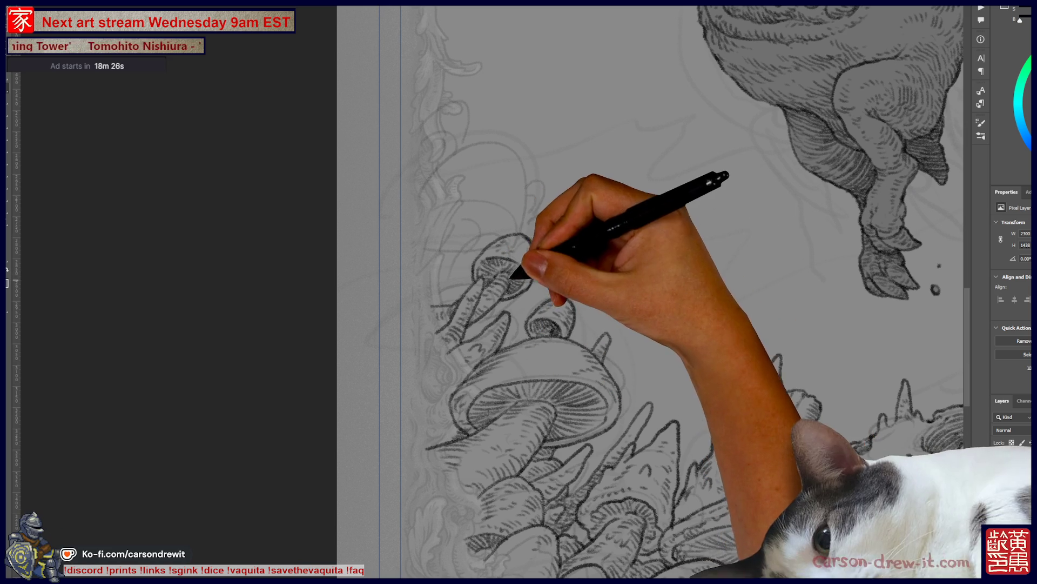
mouse_move(565, 277)
left_mouse_down()
mouse_move(538, 352)
mouse_move(489, 354)
left_mouse_up()
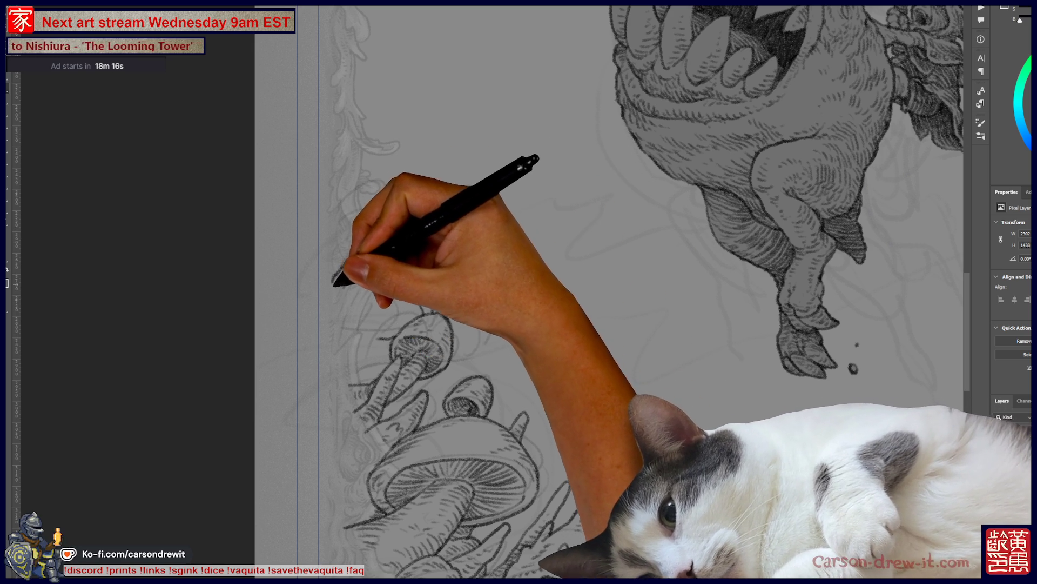
left_click_drag(333, 286, 426, 253)
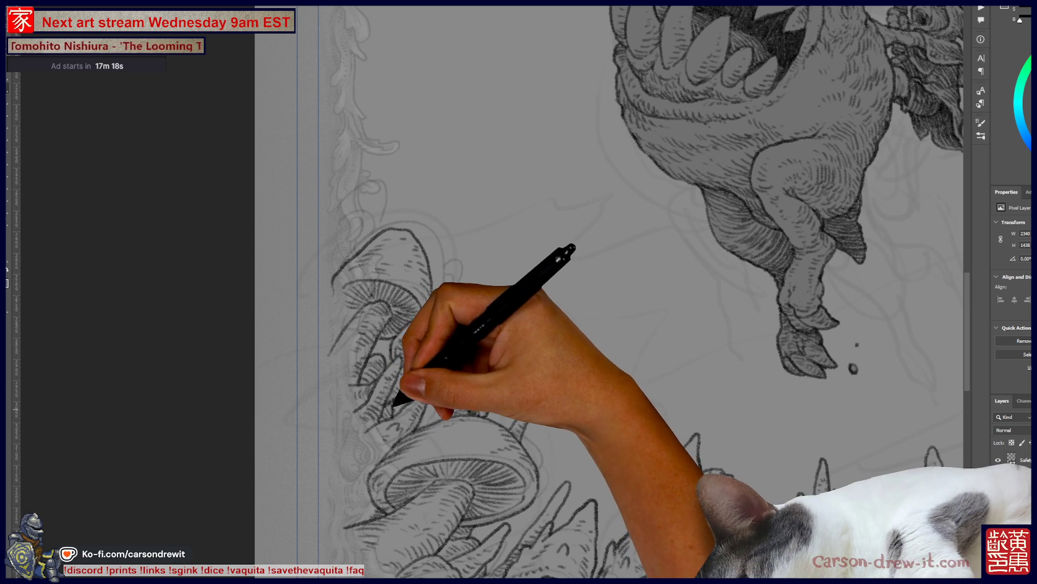
left_click_drag(595, 270, 384, 160)
left_click_drag(412, 371, 297, 428)
- Ink a curved mushroom cap above the right-side cluster, then zoom back out
key("ctrl+minus")
key("ctrl+minus")
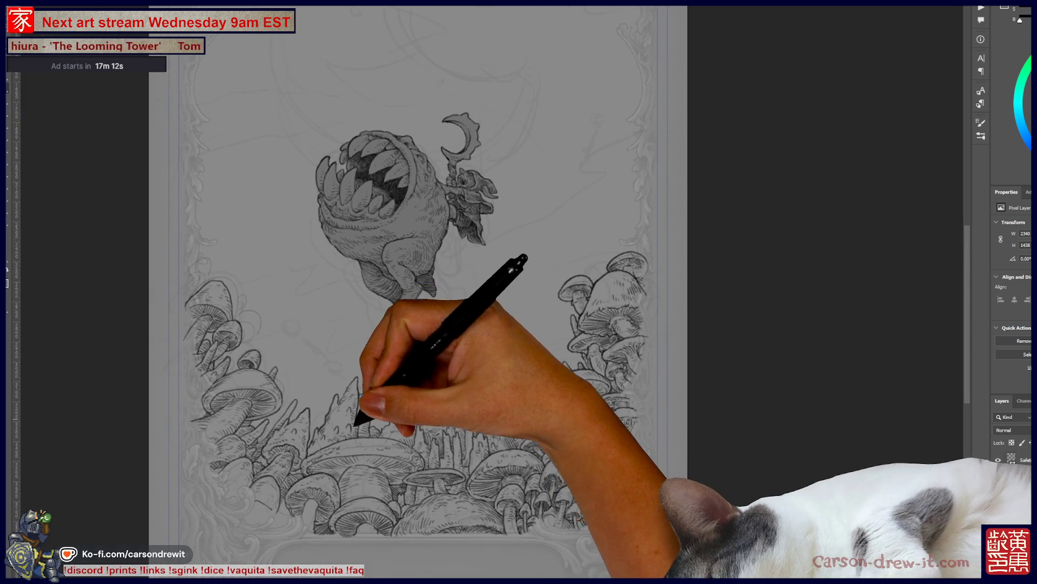
key("ctrl+plus")
key("ctrl+plus")
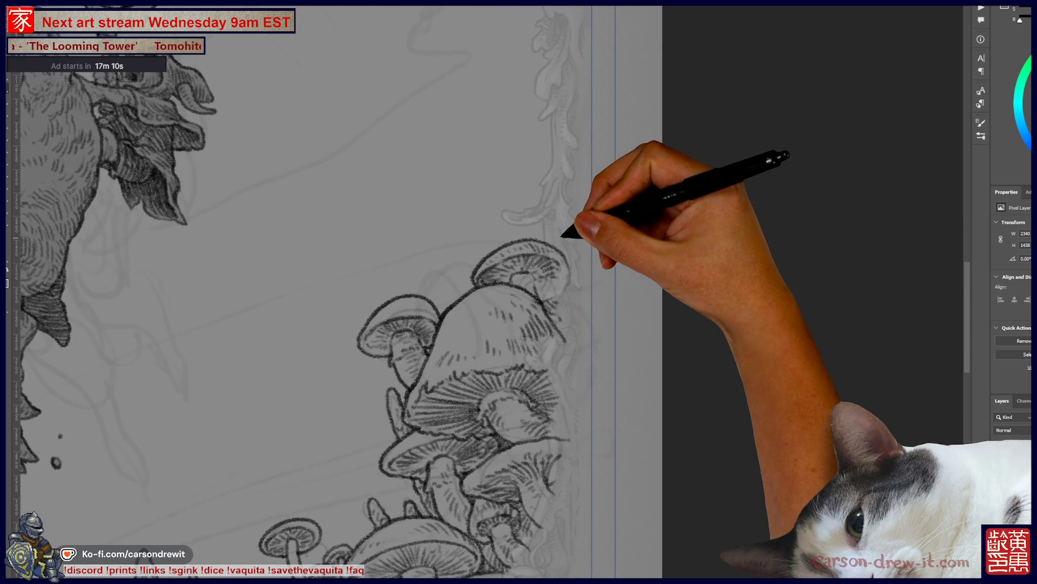
mouse_move(529, 238)
left_mouse_down()
mouse_move(548, 199)
mouse_move(537, 220)
left_mouse_up()
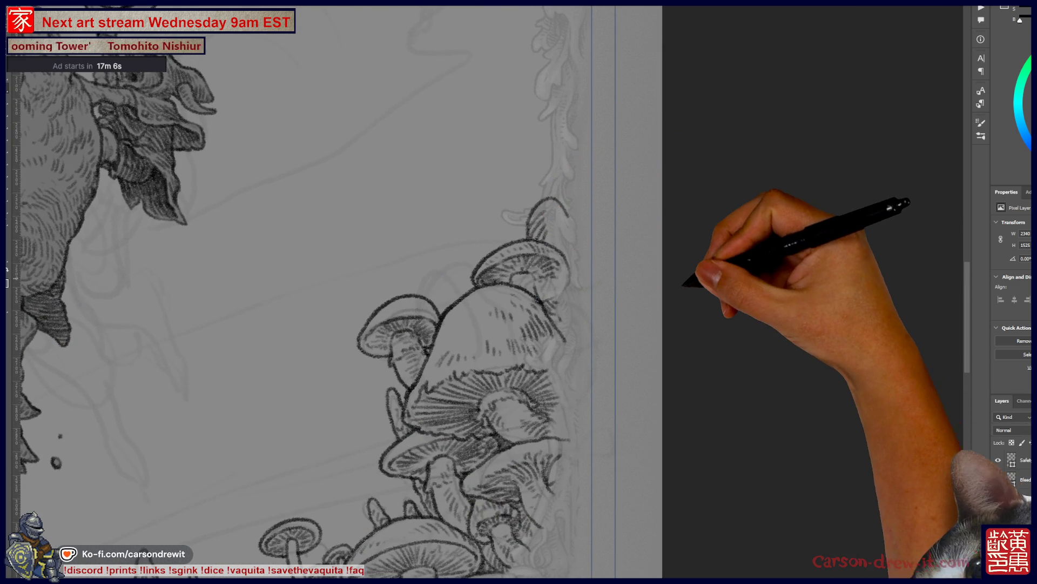
key("ctrl+minus")
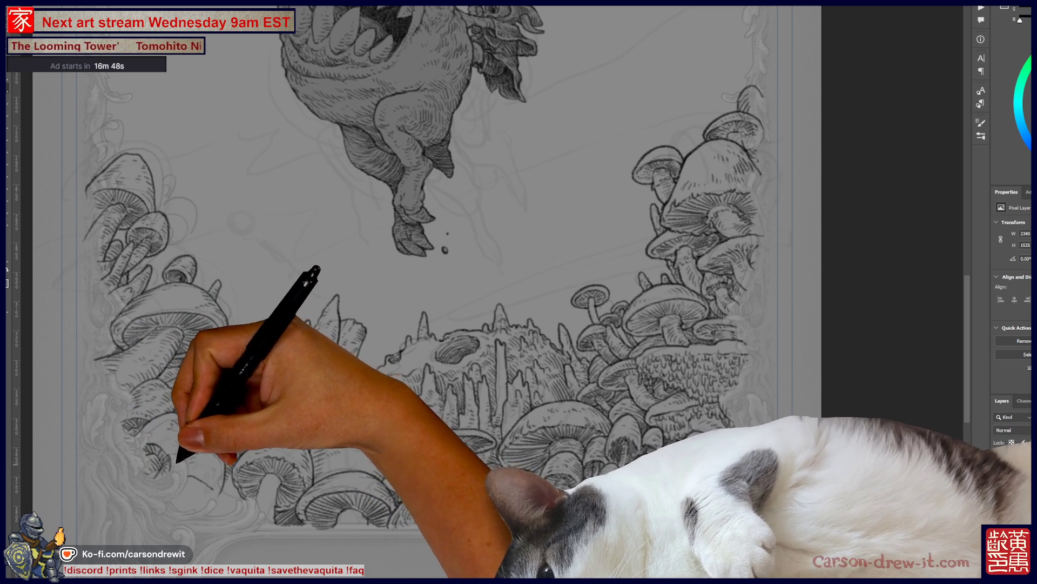
scroll(416, 284, "up", 5)
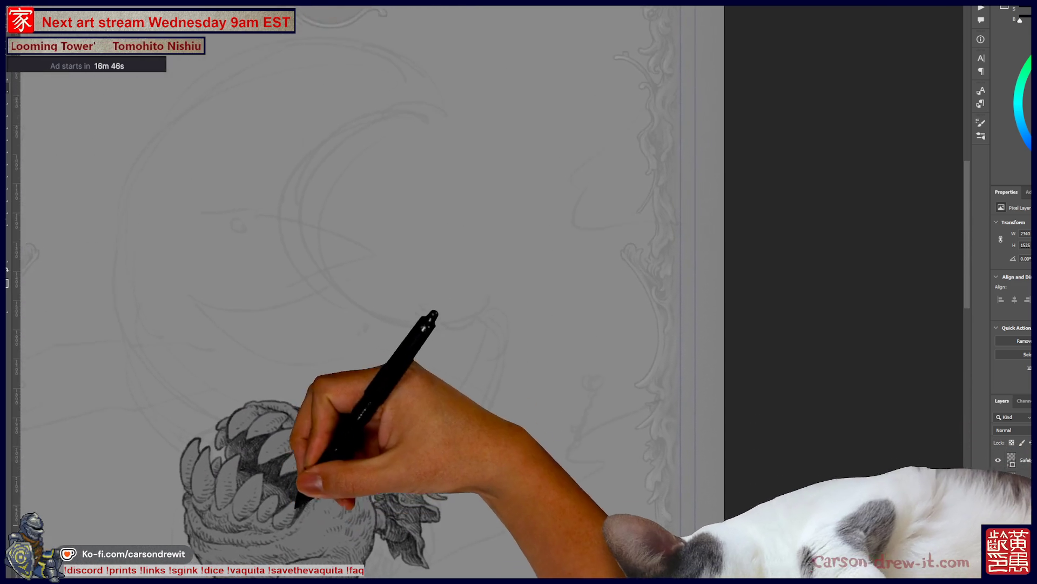
scroll(486, 291, "down", 10)
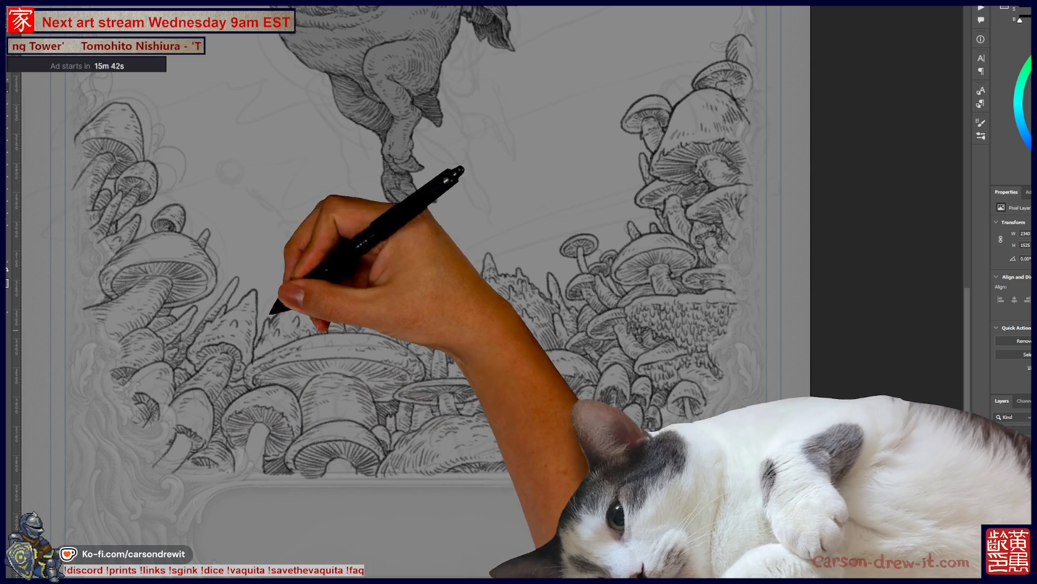
scroll(432, 291, "up", 3)
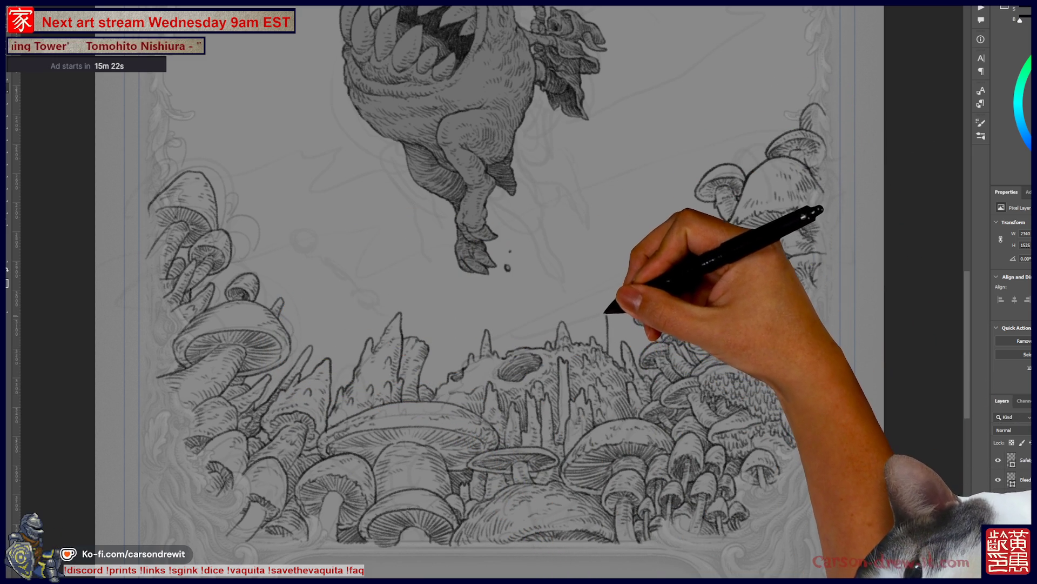
- Ink a thin spike on the right of the central spire mound, then check the full page
left_click_drag(609, 331, 613, 324)
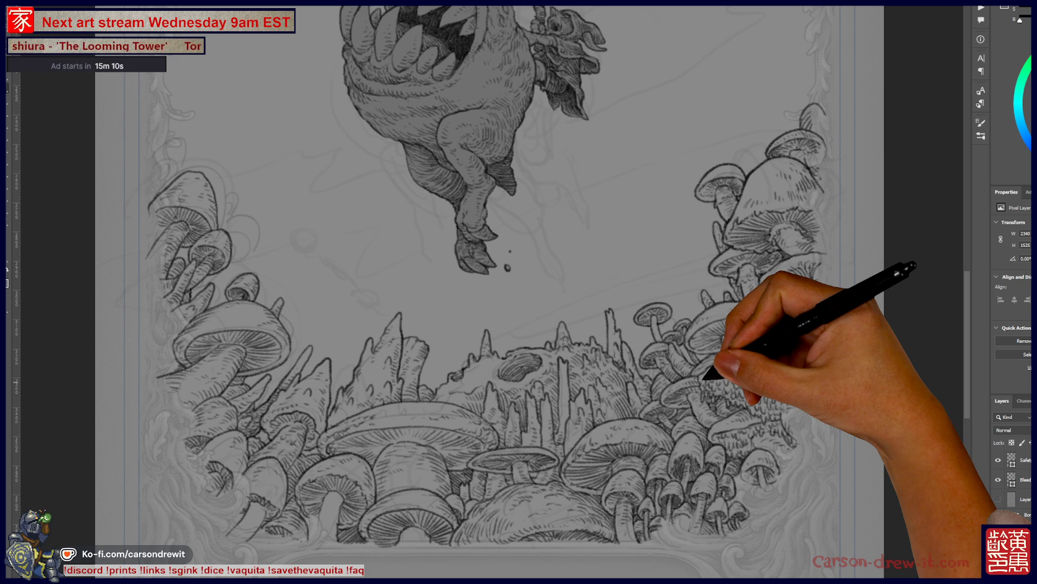
key("ctrl+0")
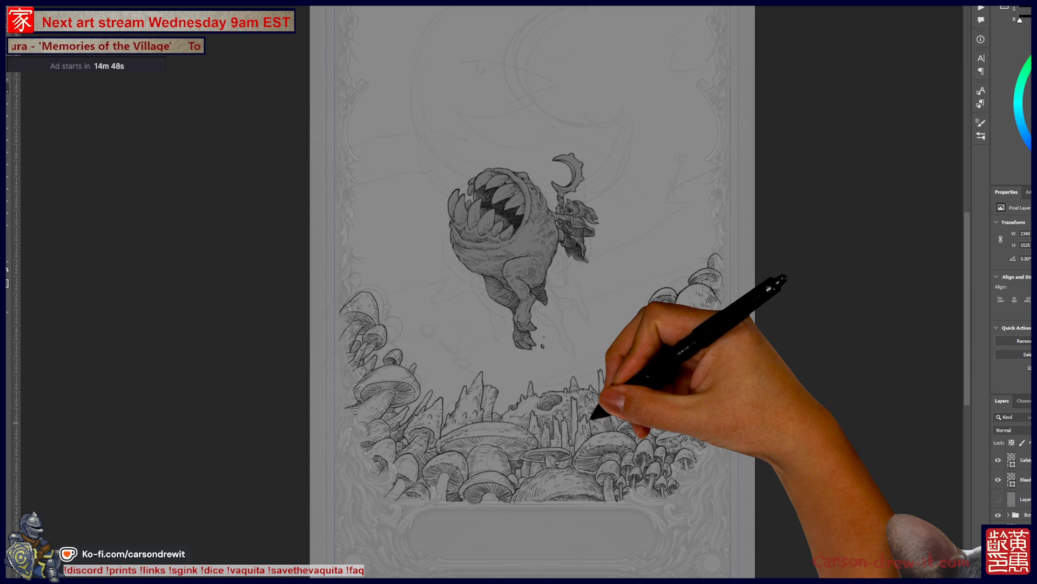
key("ctrl+plus")
scroll(519, 292, "up", 2)
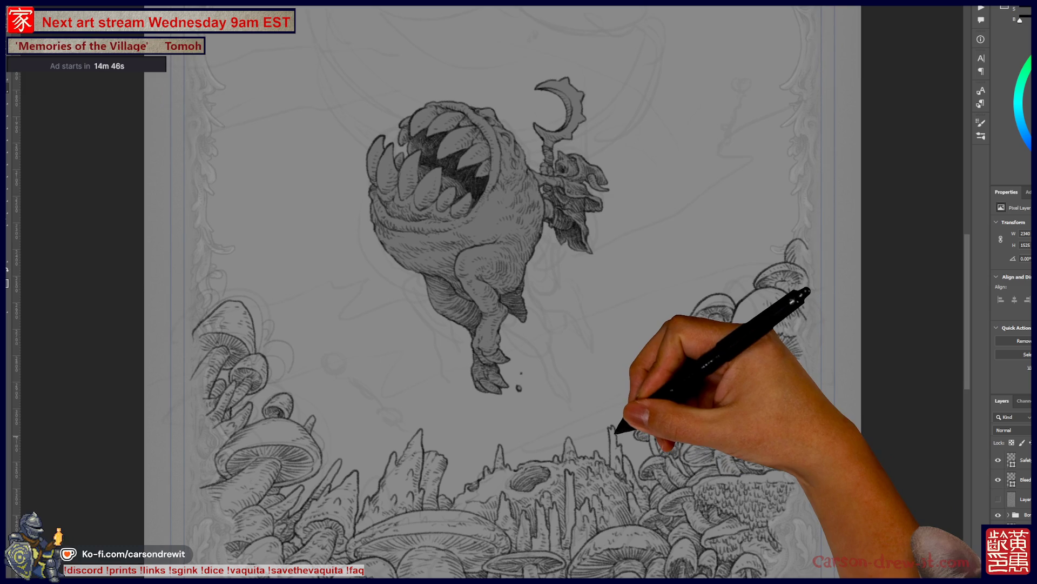
key("ctrl+minus")
scroll(529, 291, "down", 3)
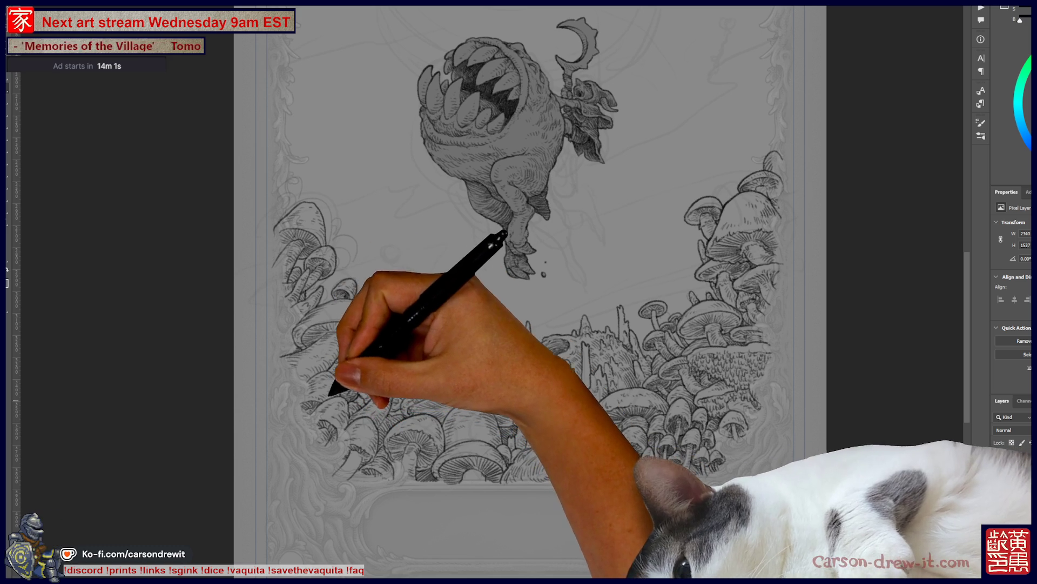
left_click_drag(529, 292, 423, 378)
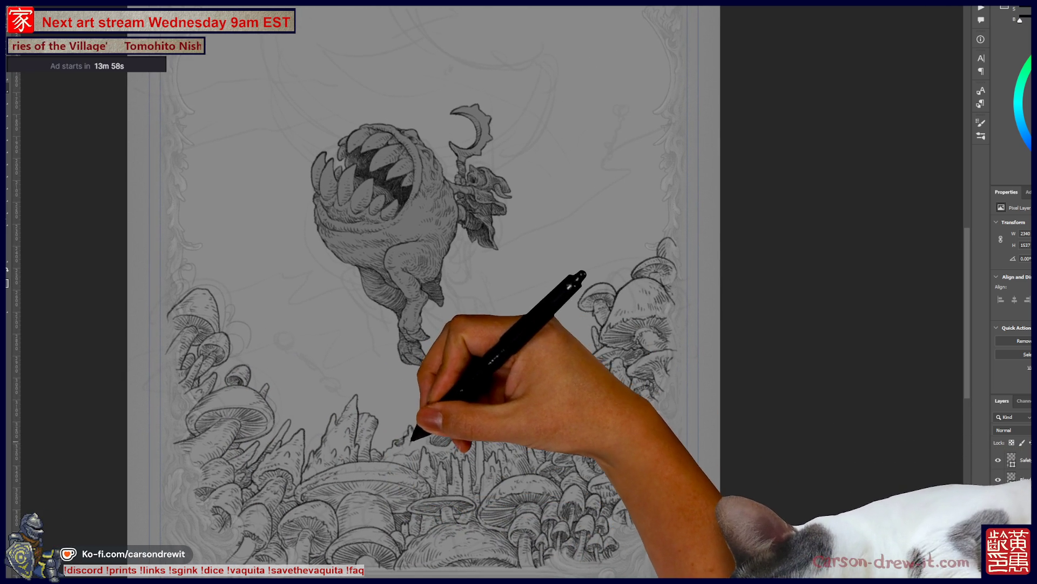
left_click_drag(530, 292, 559, 362)
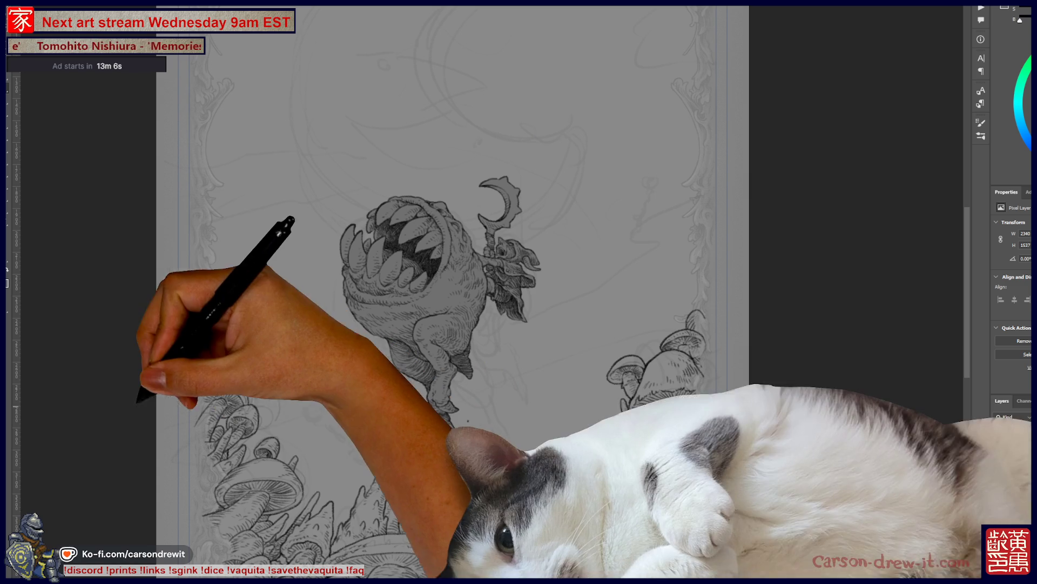
mouse_move(454, 291)
left_mouse_down()
mouse_move(464, 238)
mouse_move(431, 202)
left_mouse_up()
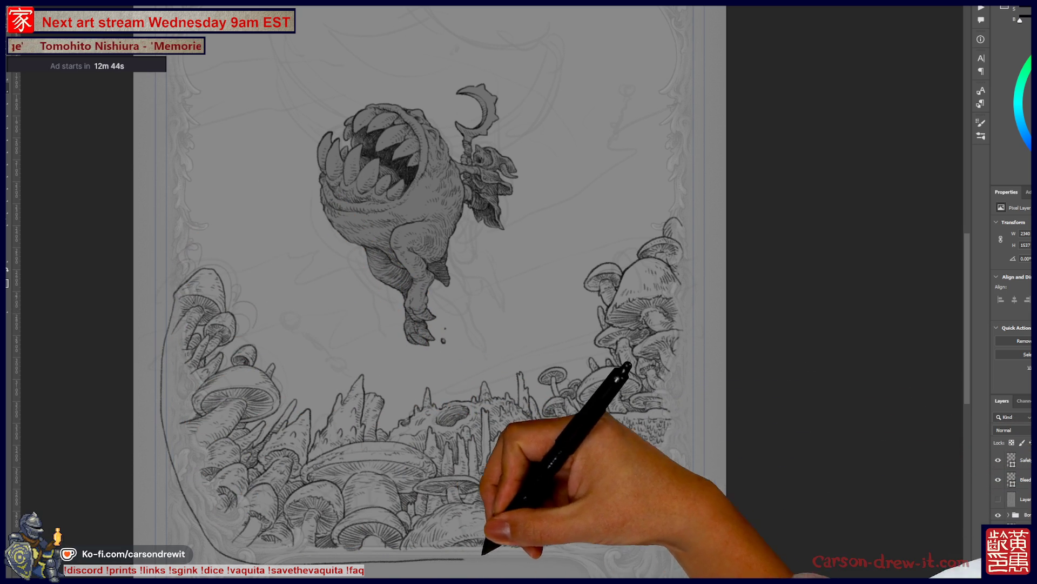
mouse_move(685, 437)
left_mouse_down()
mouse_move(697, 331)
mouse_move(679, 224)
left_mouse_up()
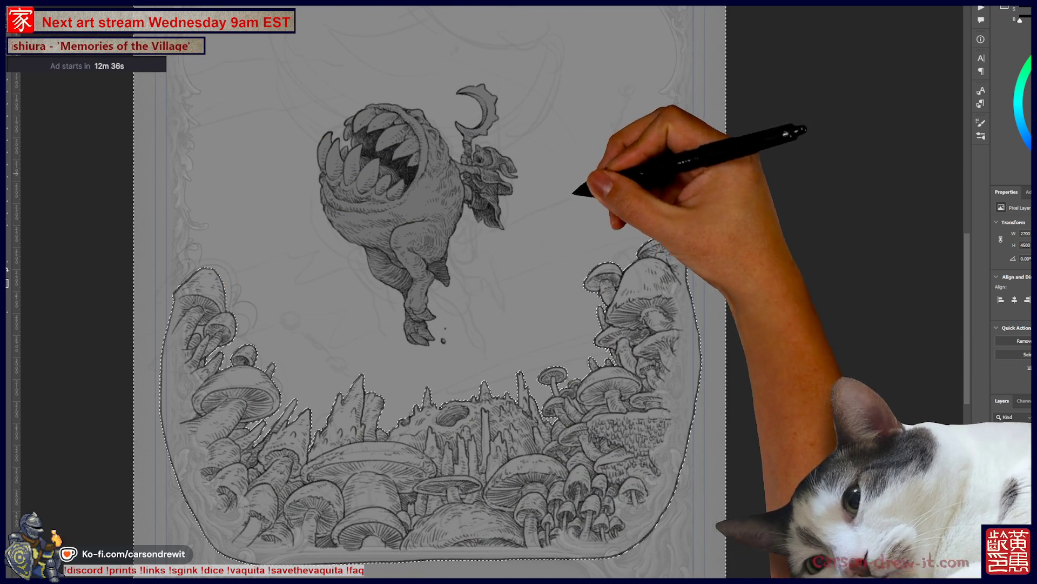
scroll(433, 292, "down", 3)
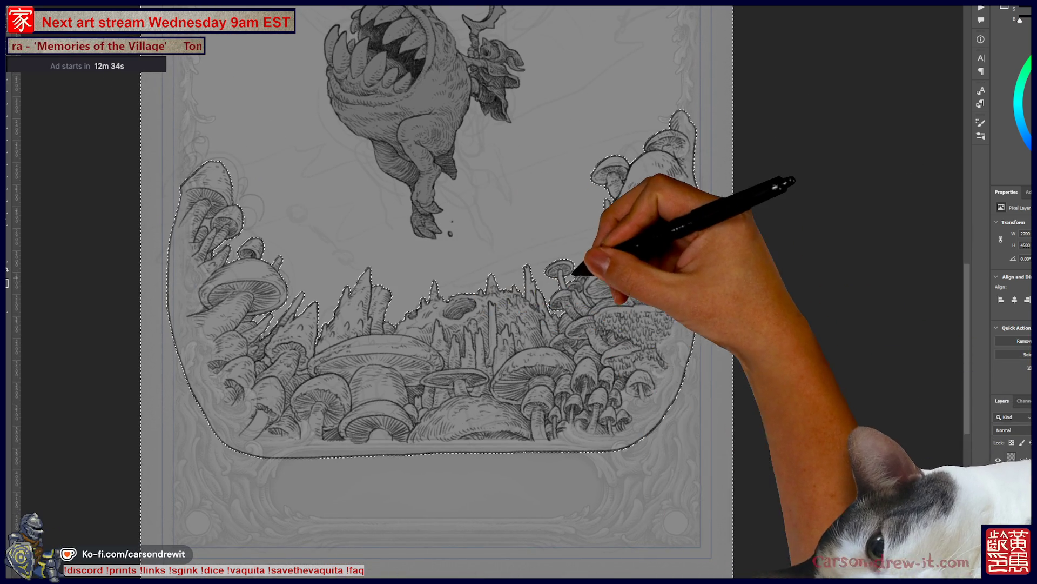
scroll(618, 258, "up", 3)
left_click_drag(518, 292, 574, 344)
mouse_move(378, 325)
left_mouse_down()
mouse_move(432, 291)
mouse_move(697, 270)
mouse_move(789, 232)
mouse_move(821, 248)
left_mouse_up()
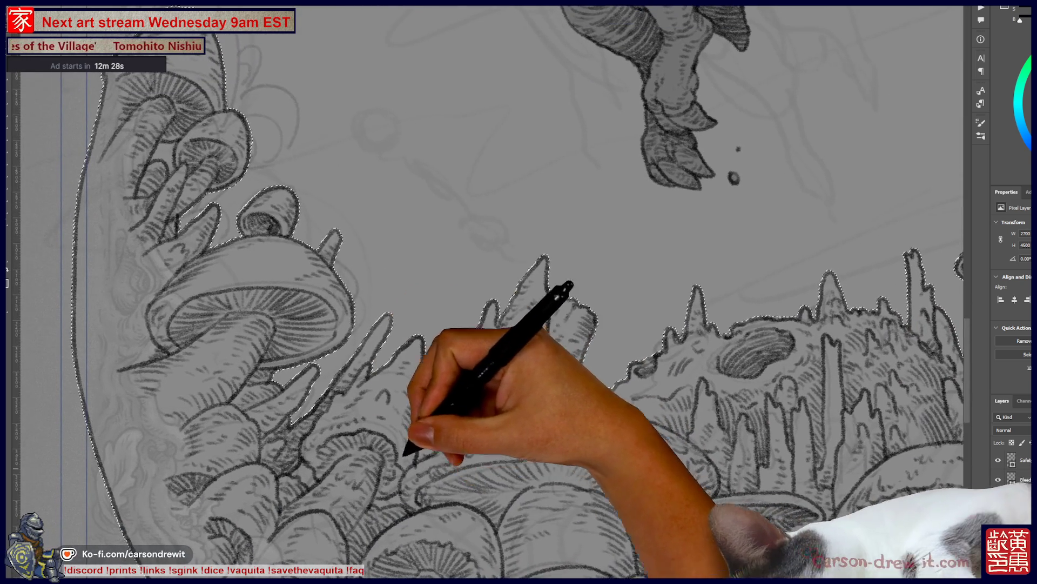
scroll(416, 394, "down", 2)
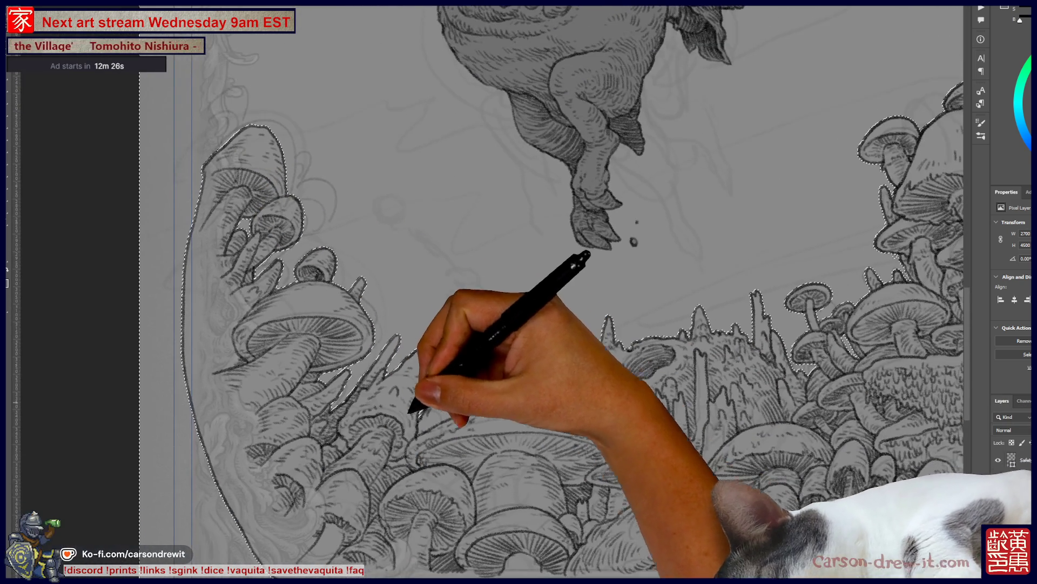
scroll(373, 464, "up", 2)
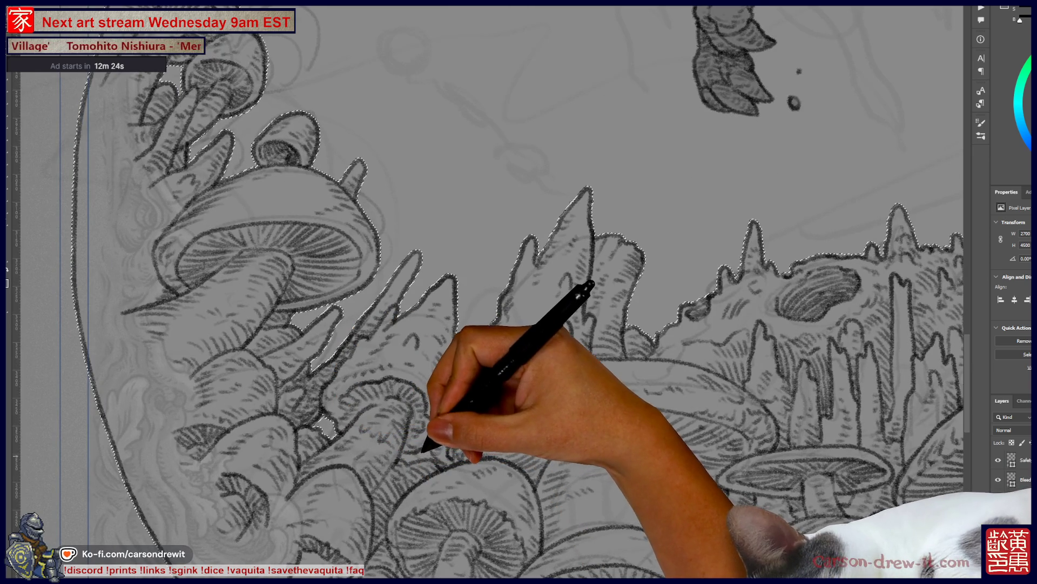
mouse_move(505, 493)
left_mouse_down()
mouse_move(412, 378)
mouse_move(220, 412)
mouse_move(167, 440)
left_mouse_up()
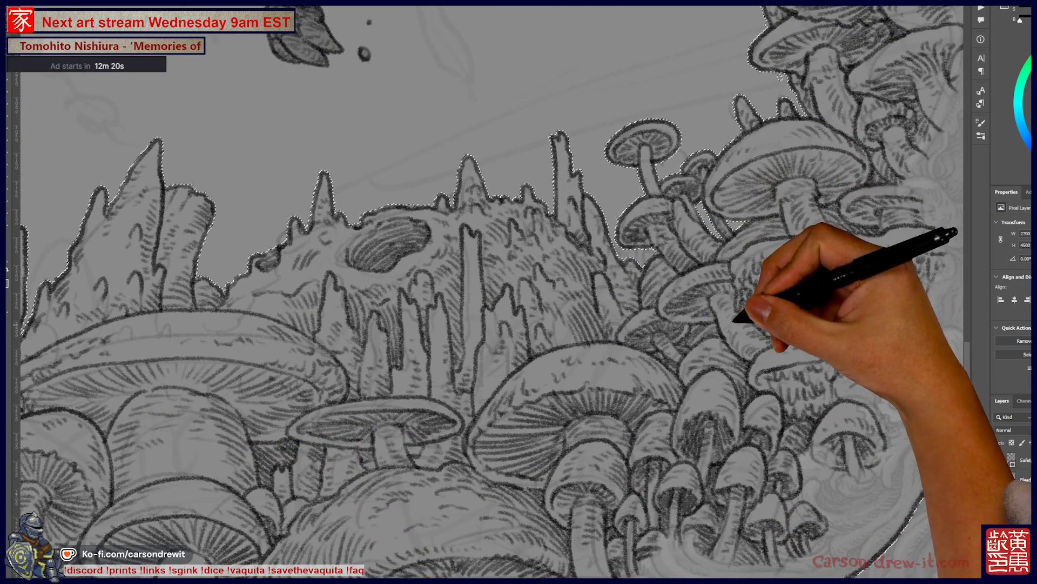
left_click_drag(736, 315, 655, 466)
scroll(655, 462, "down", 3)
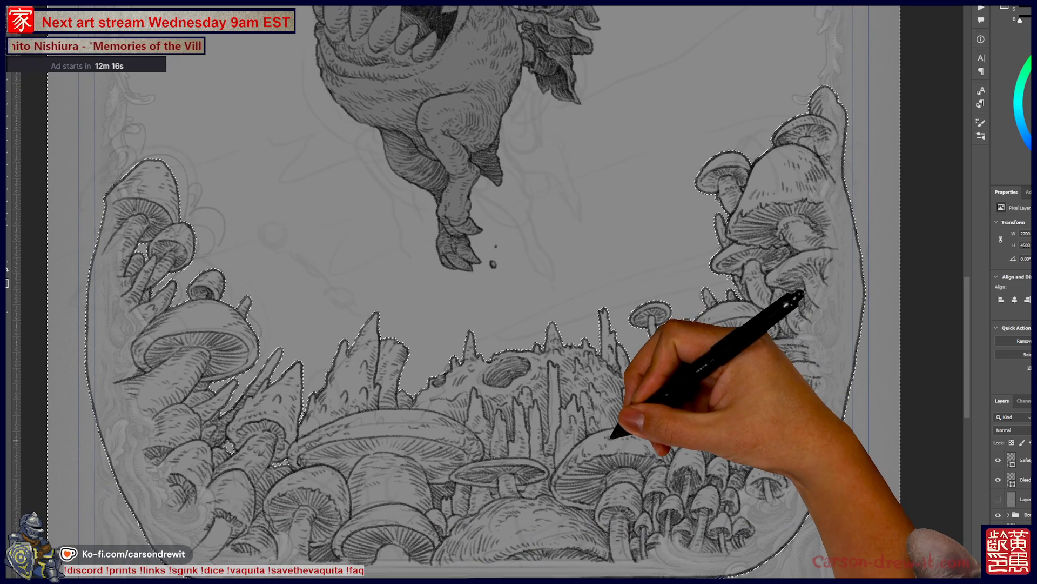
left_click_drag(613, 433, 613, 440)
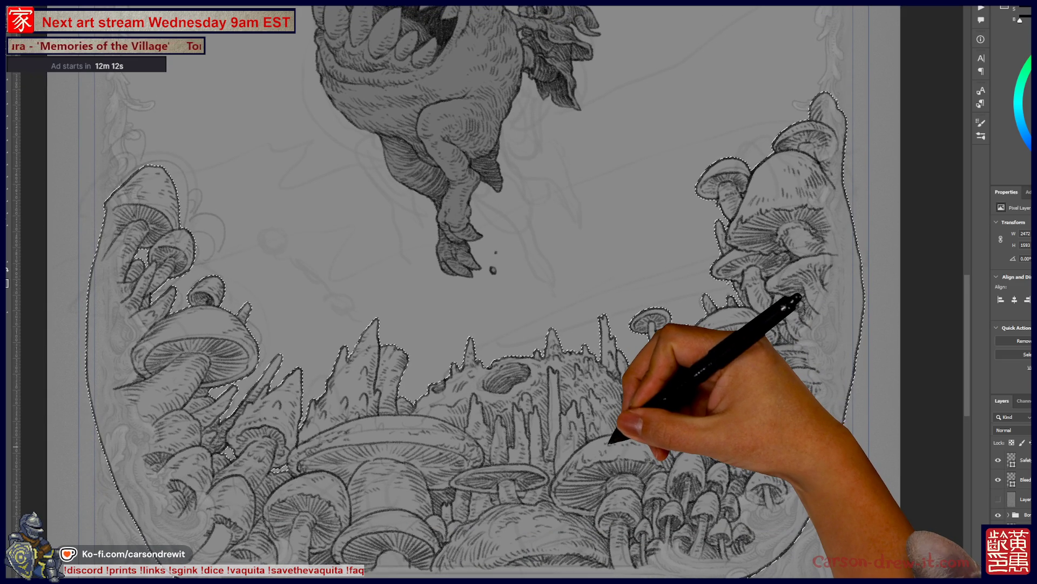
key("alt+t")
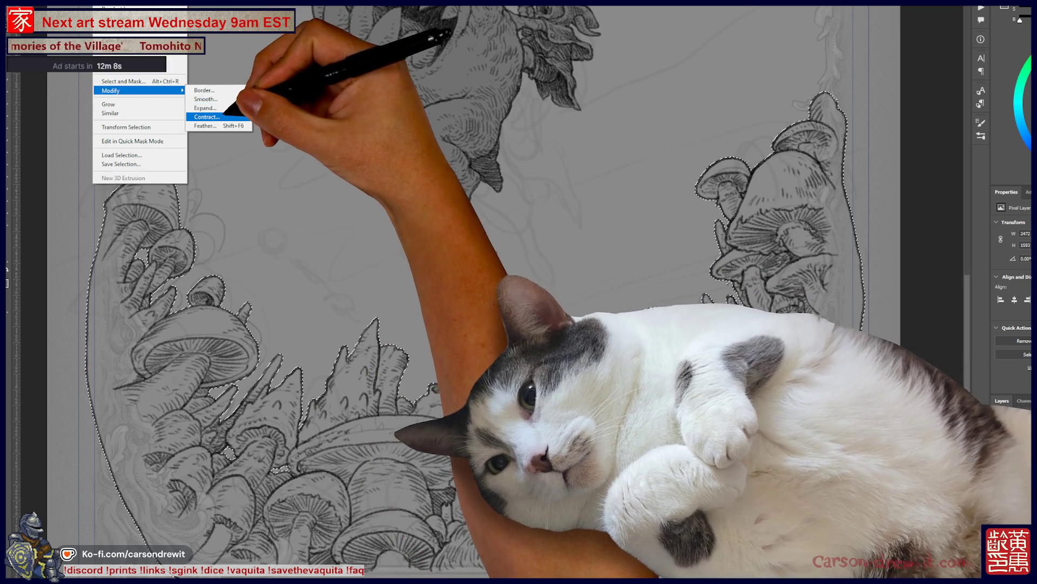
- Contract the landscape selection slightly, fill it with grey, and show the red mask overlay
left_click(210, 117)
left_click(632, 156)
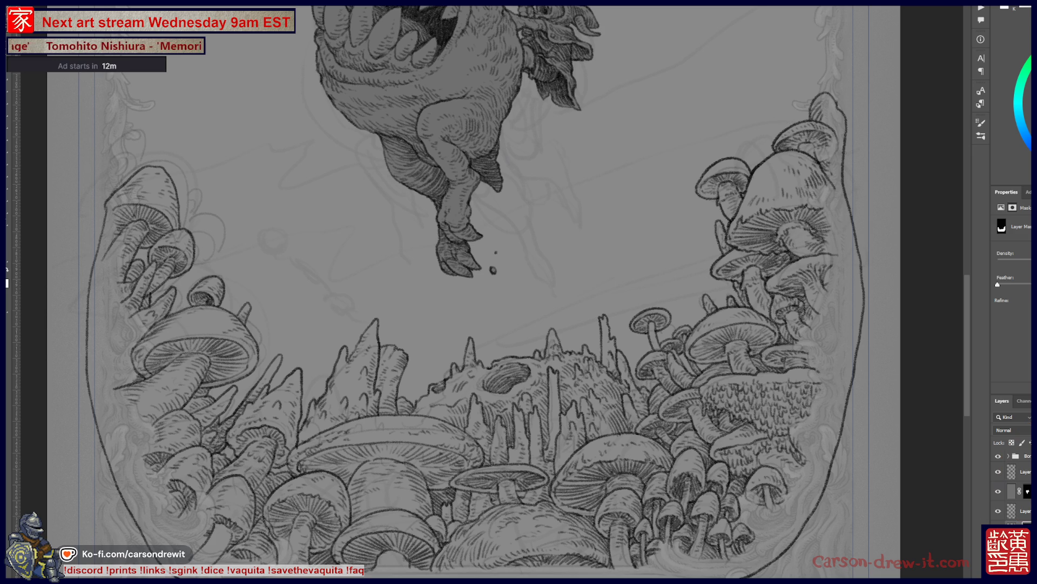
key("alt+BackSpace")
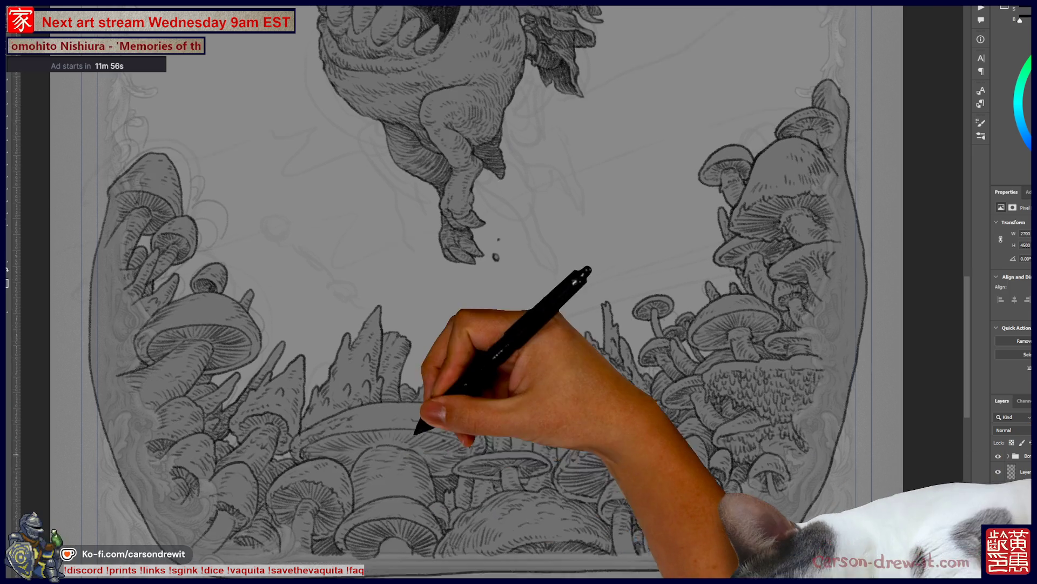
left_click_drag(418, 424, 440, 361)
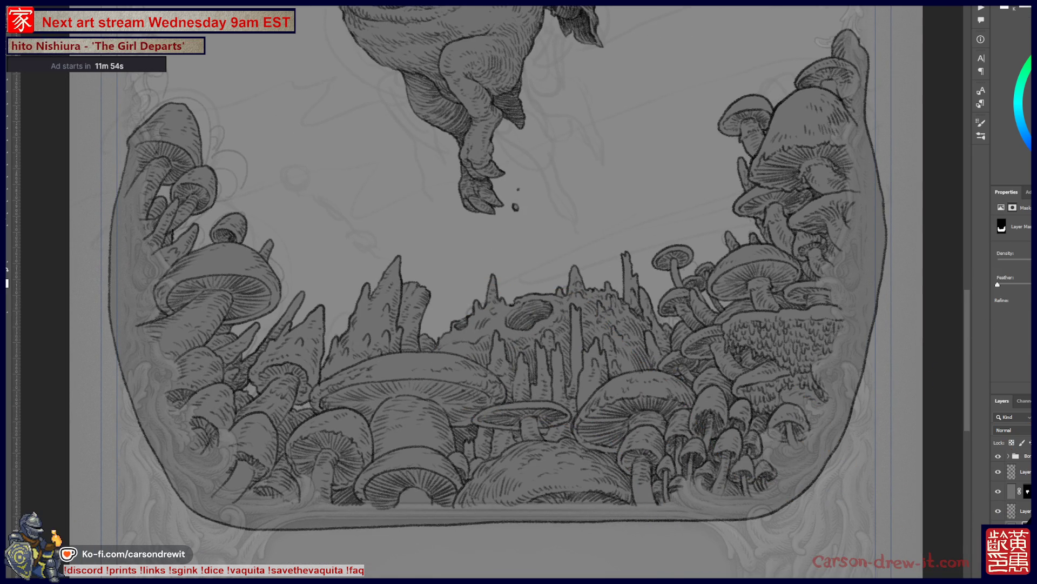
key("backslash")
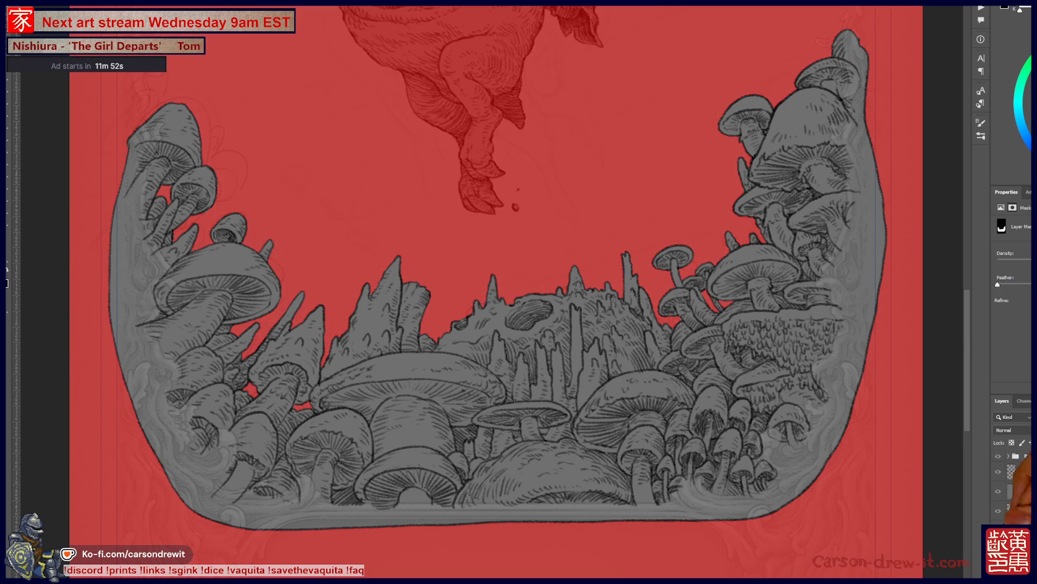
- Zoom in and refine the mask edge along the rock spires toward the left mushrooms
key("ctrl+plus")
mouse_move(264, 357)
left_mouse_down()
mouse_move(279, 437)
mouse_move(486, 370)
mouse_move(452, 378)
mouse_move(458, 401)
mouse_move(695, 185)
left_mouse_up()
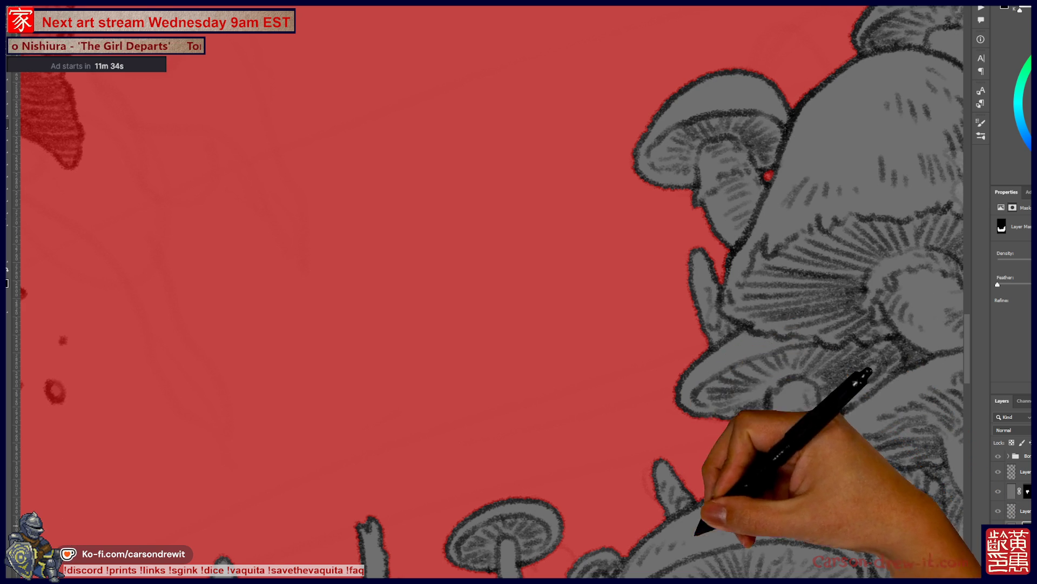
left_click_drag(640, 564, 758, 343)
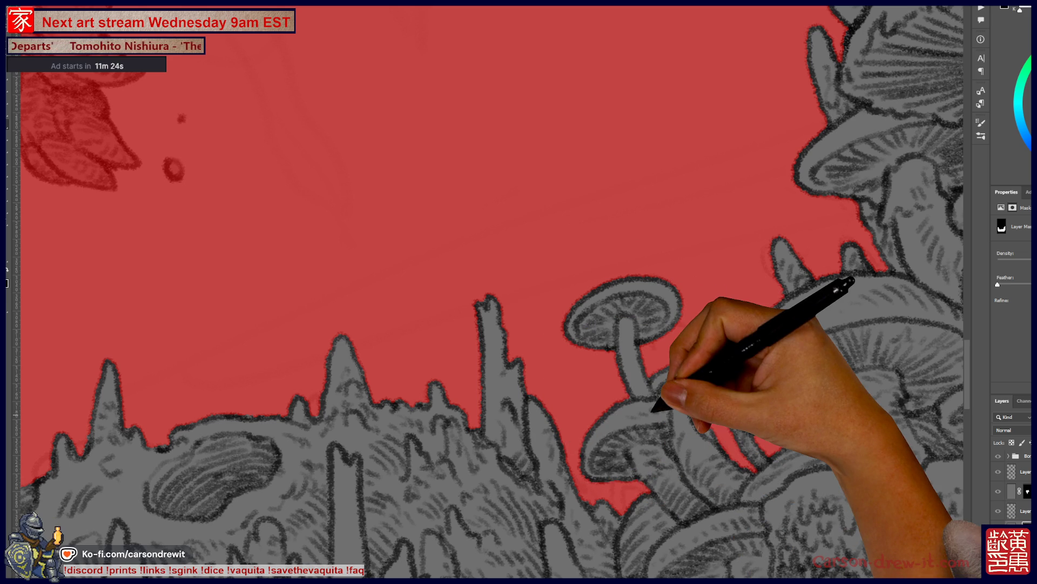
mouse_move(486, 325)
left_mouse_down()
mouse_move(737, 260)
mouse_move(741, 237)
left_mouse_up()
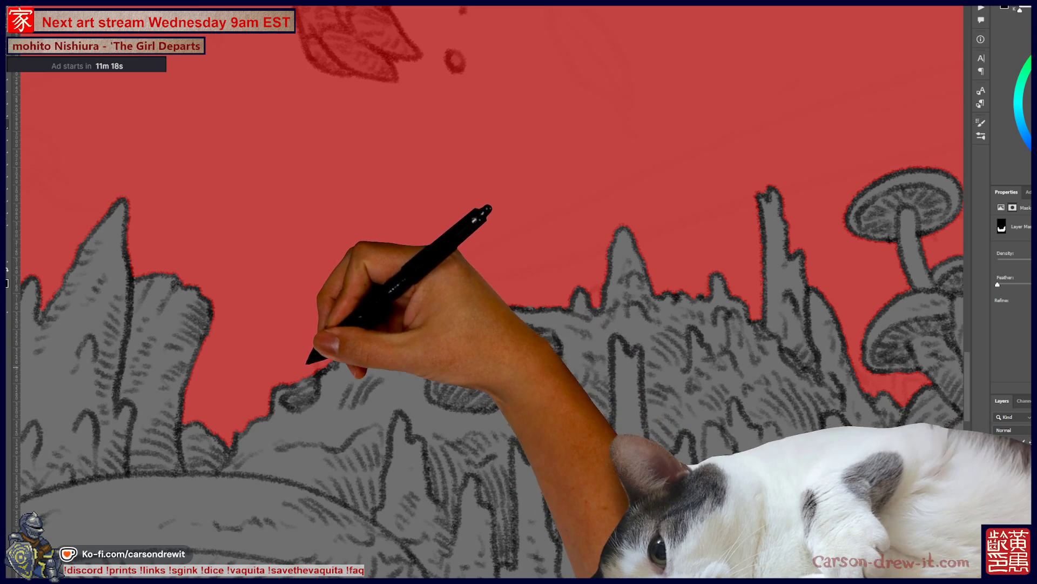
left_click_drag(278, 395, 562, 341)
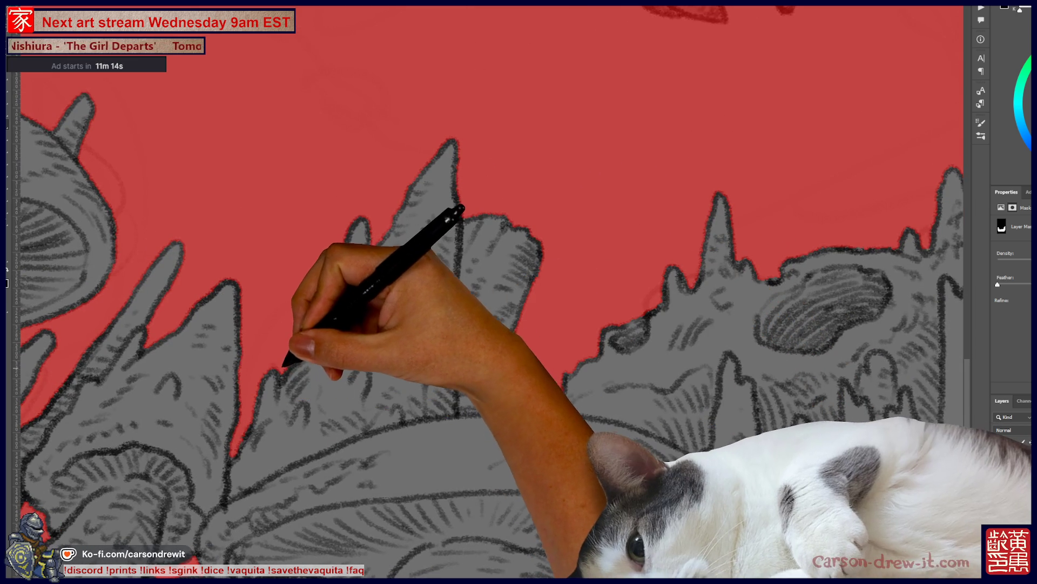
left_click_drag(486, 292, 637, 249)
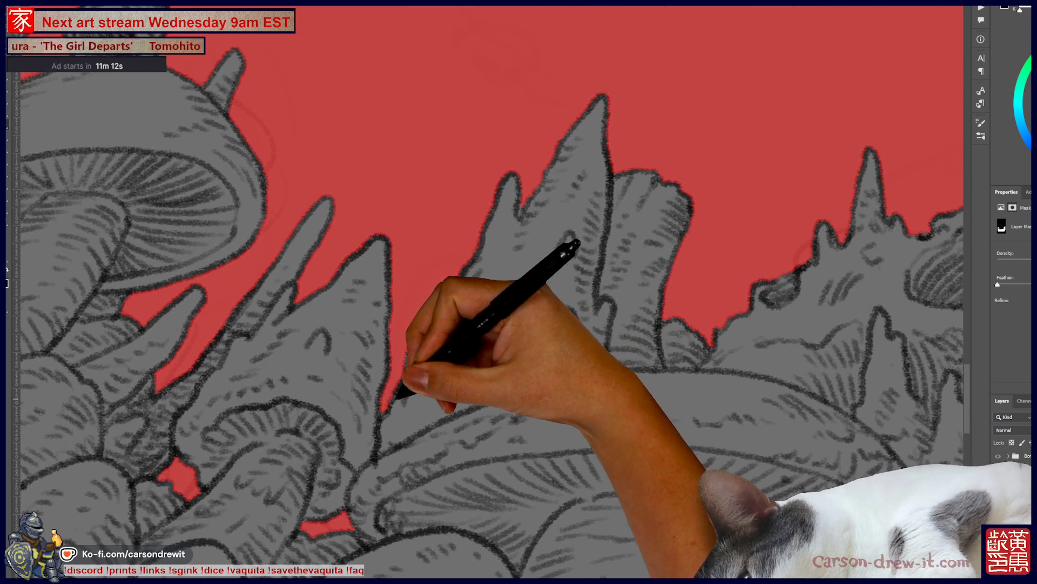
left_click_drag(486, 292, 665, 297)
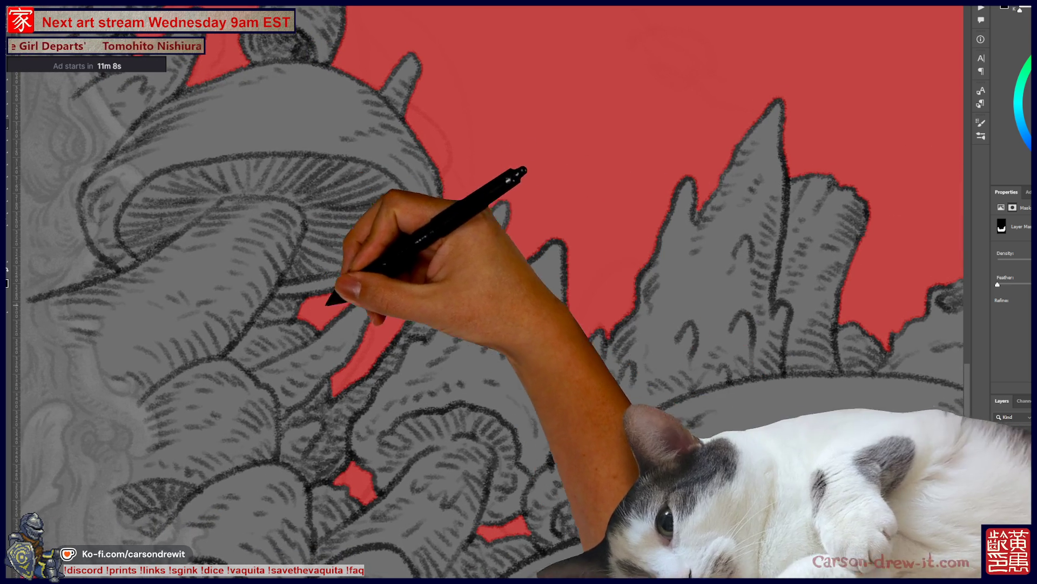
left_click_drag(486, 292, 378, 292)
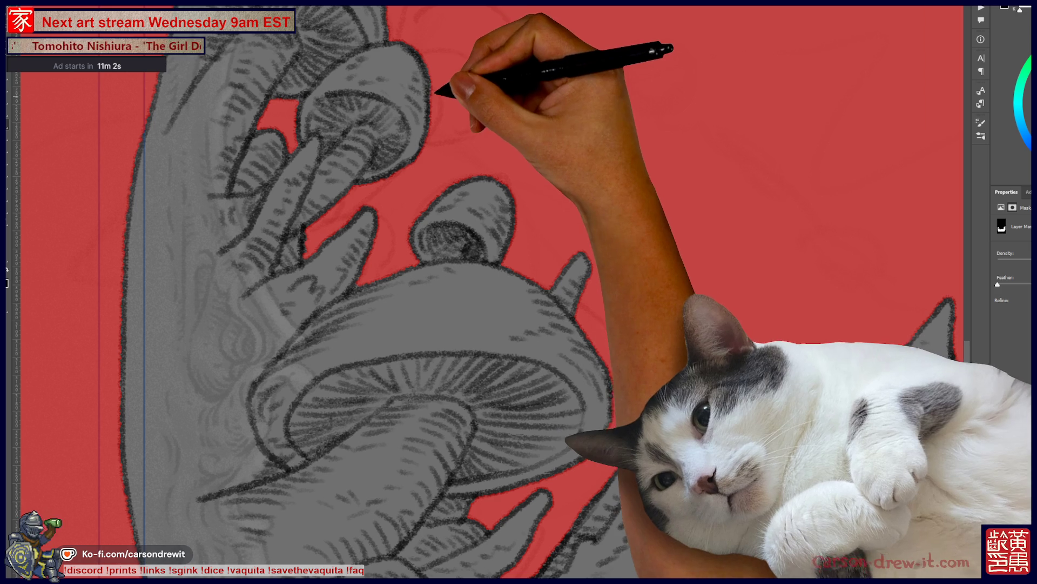
- Continue tracing the mask along the left border mushrooms, the right-hand spiky rocks and a large mushroom cap
left_click_drag(486, 217, 524, 373)
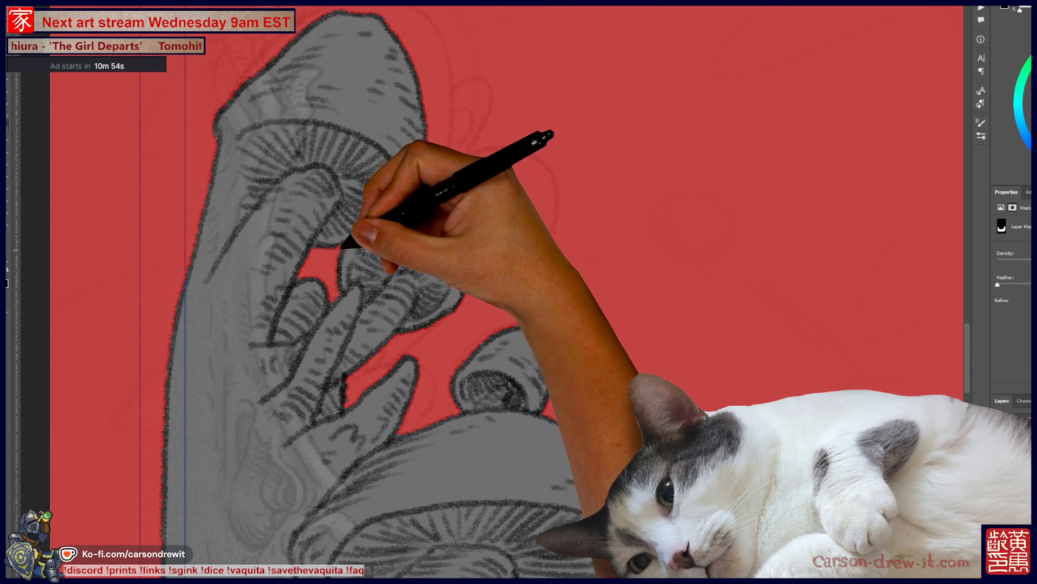
left_click_drag(486, 270, 394, 173)
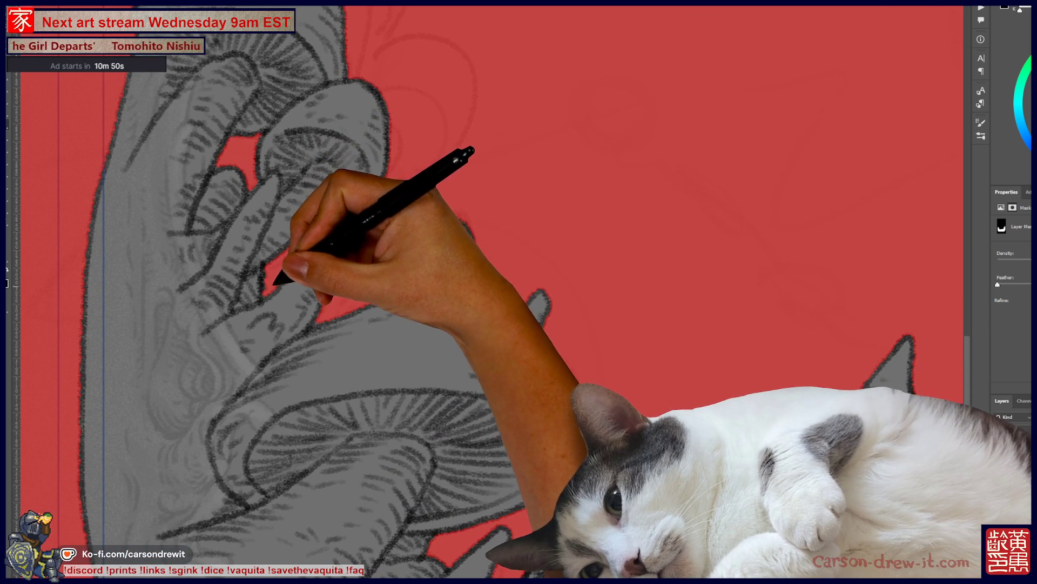
left_click_drag(519, 292, 379, 141)
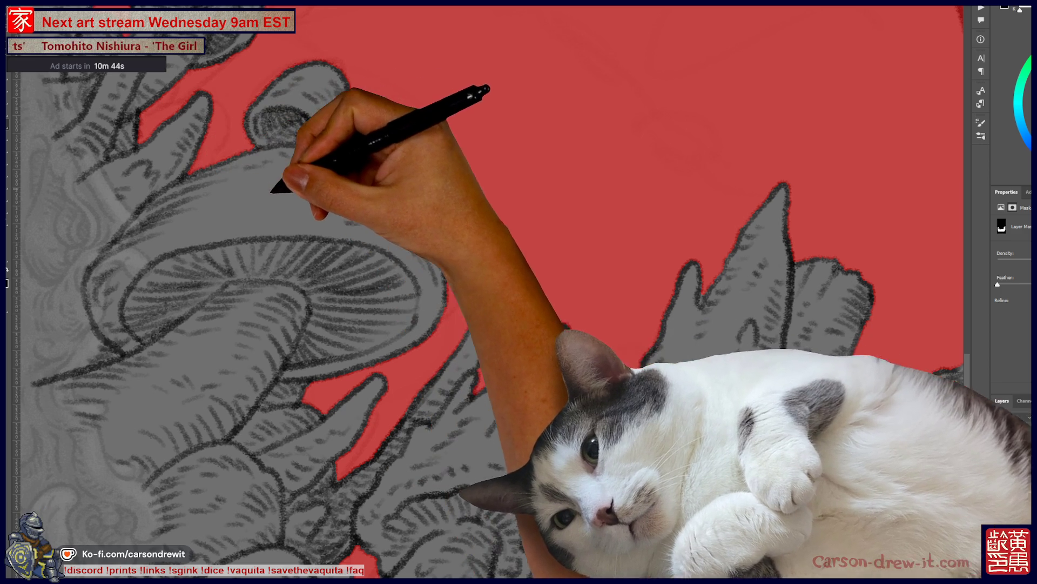
mouse_move(519, 292)
left_mouse_down()
mouse_move(389, 205)
mouse_move(325, 97)
left_mouse_up()
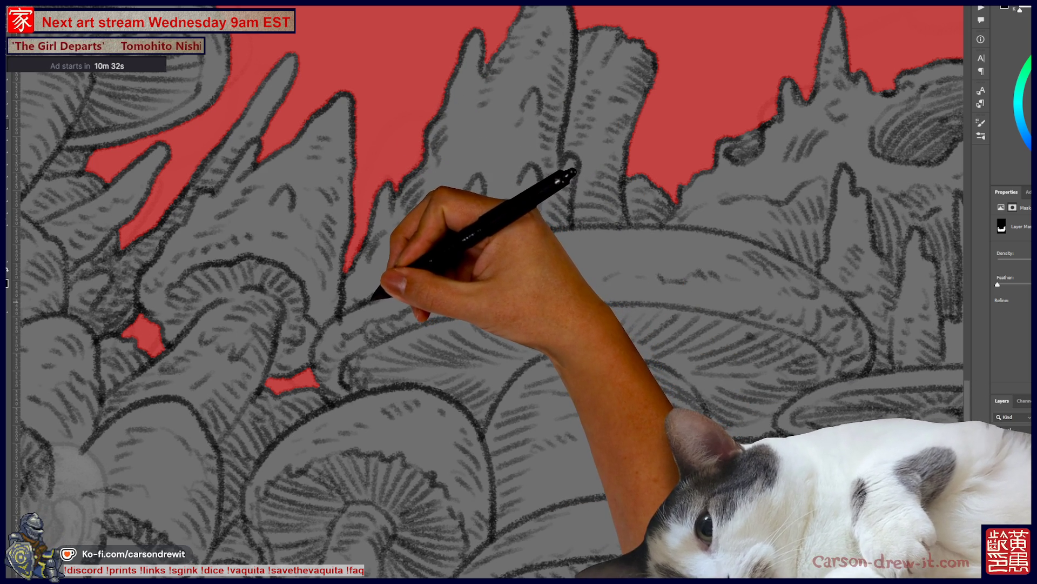
scroll(487, 292, "down", 3)
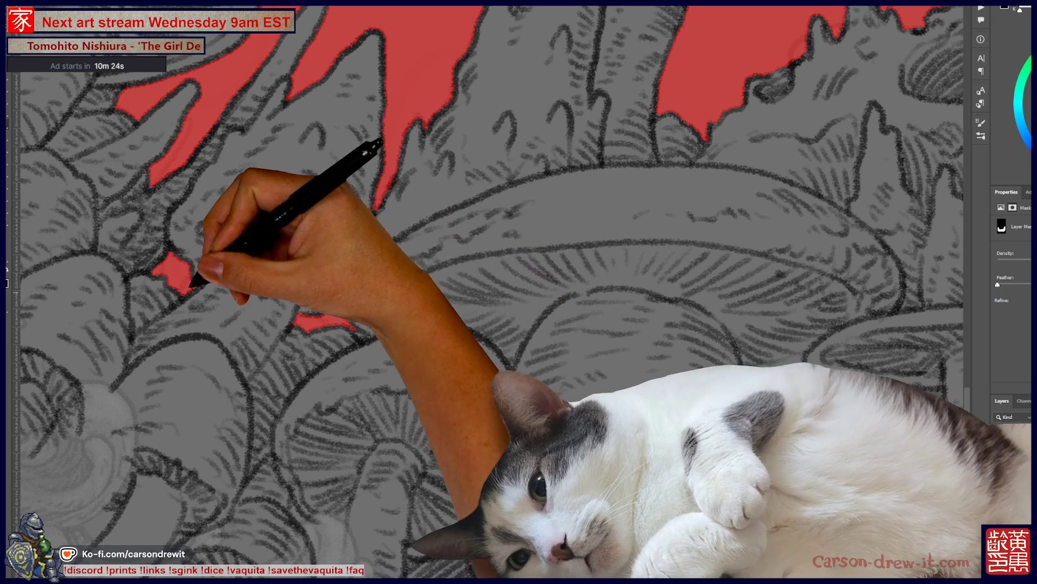
scroll(486, 291, "up", 3)
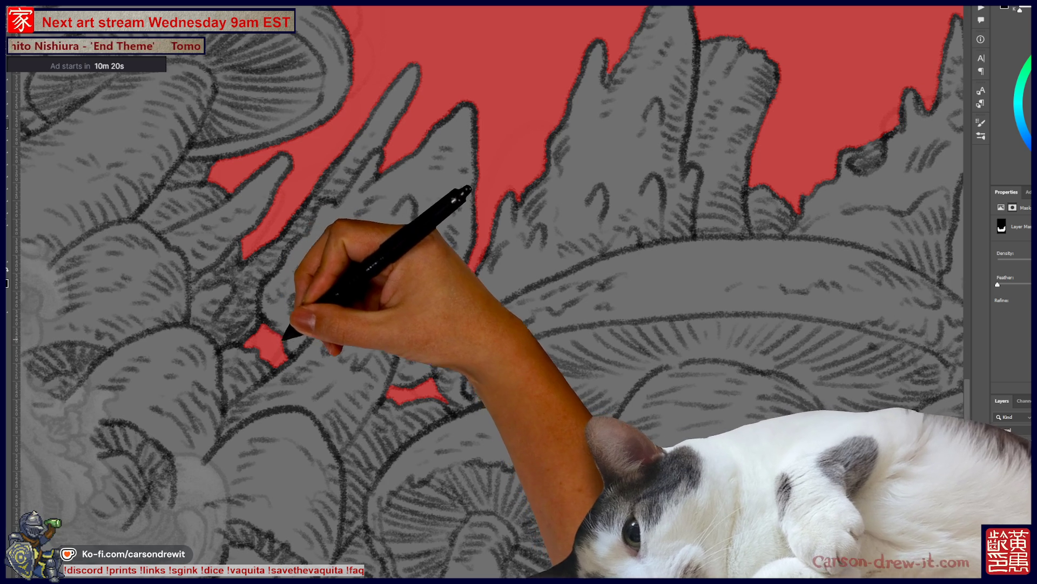
scroll(486, 292, "up", 3)
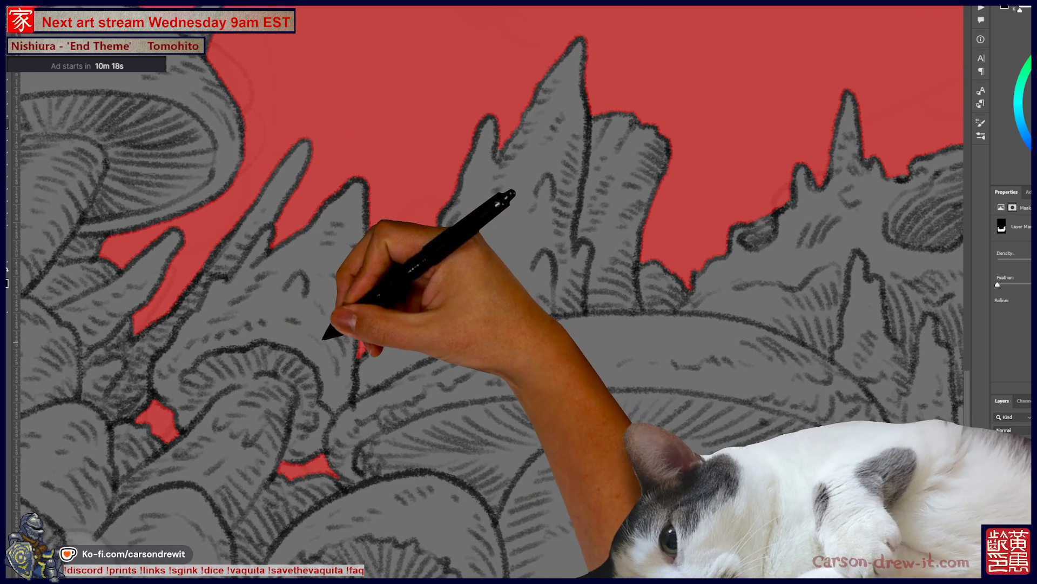
scroll(487, 292, "right", 10)
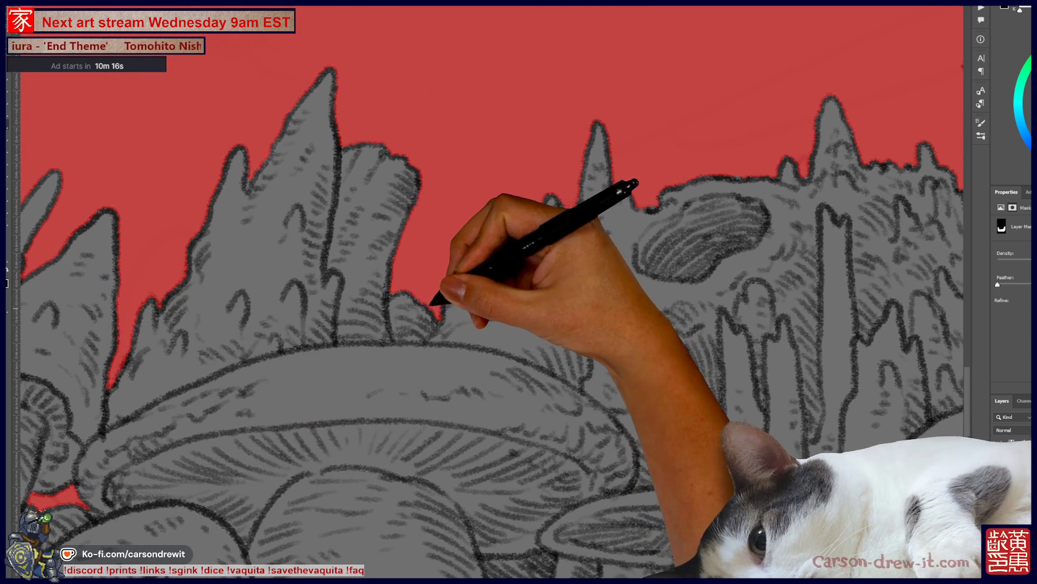
scroll(486, 292, "right", 5)
scroll(487, 292, "up", 3)
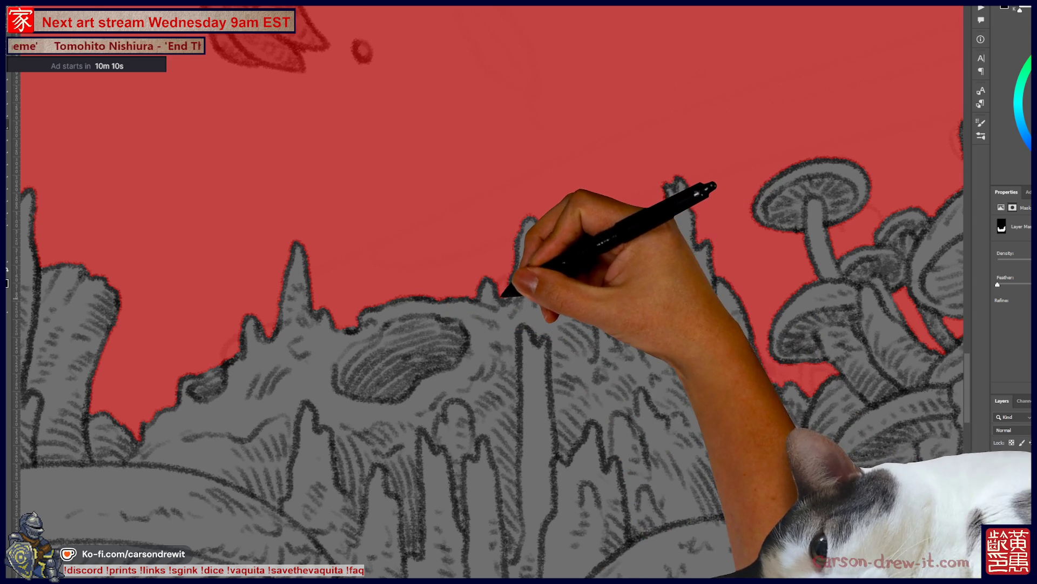
scroll(487, 292, "right", 6)
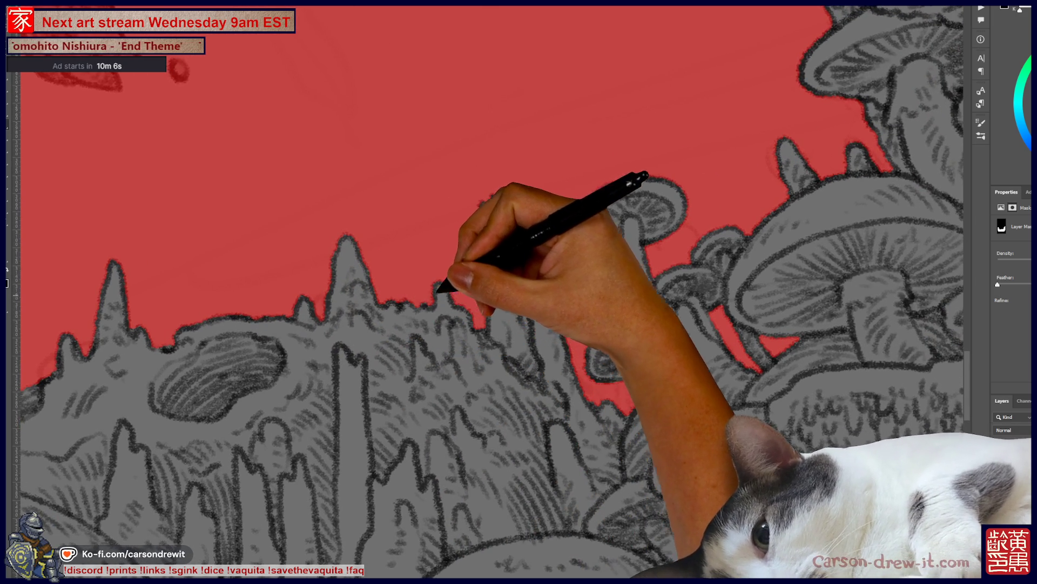
scroll(491, 291, "right", 5)
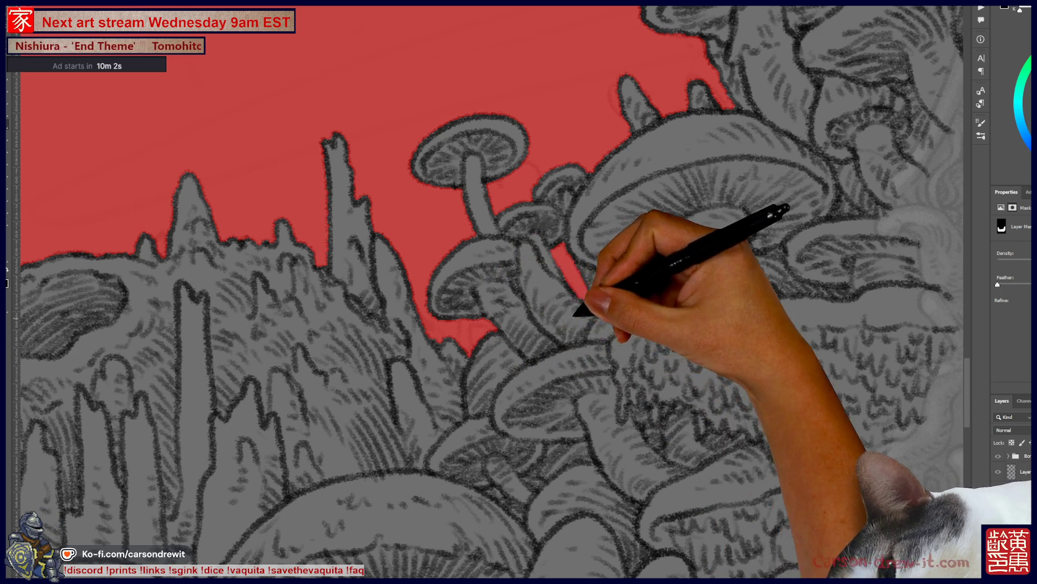
scroll(519, 292, "right", 7)
scroll(519, 292, "up", 6)
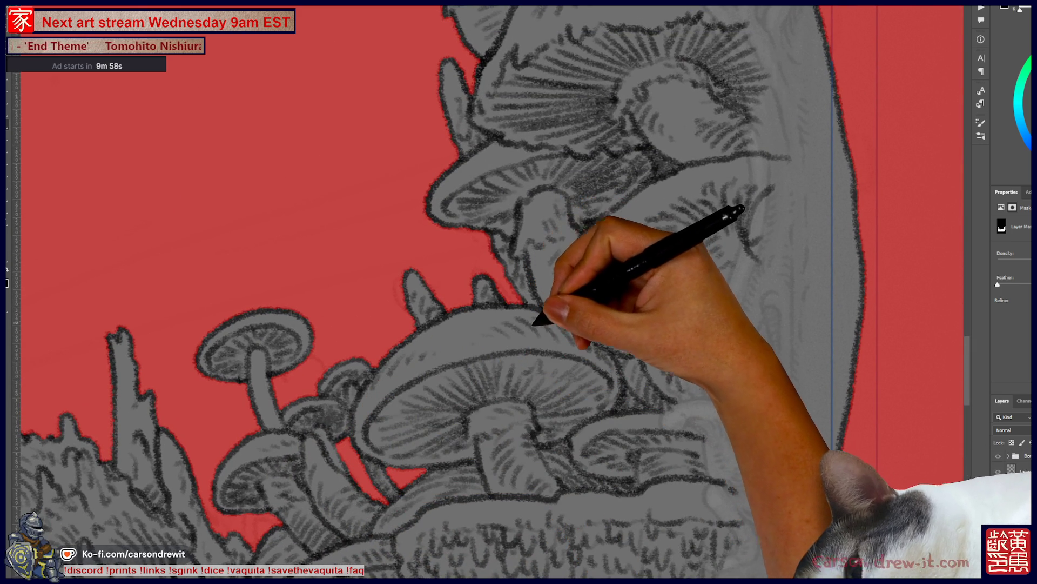
left_click_drag(535, 329, 535, 411)
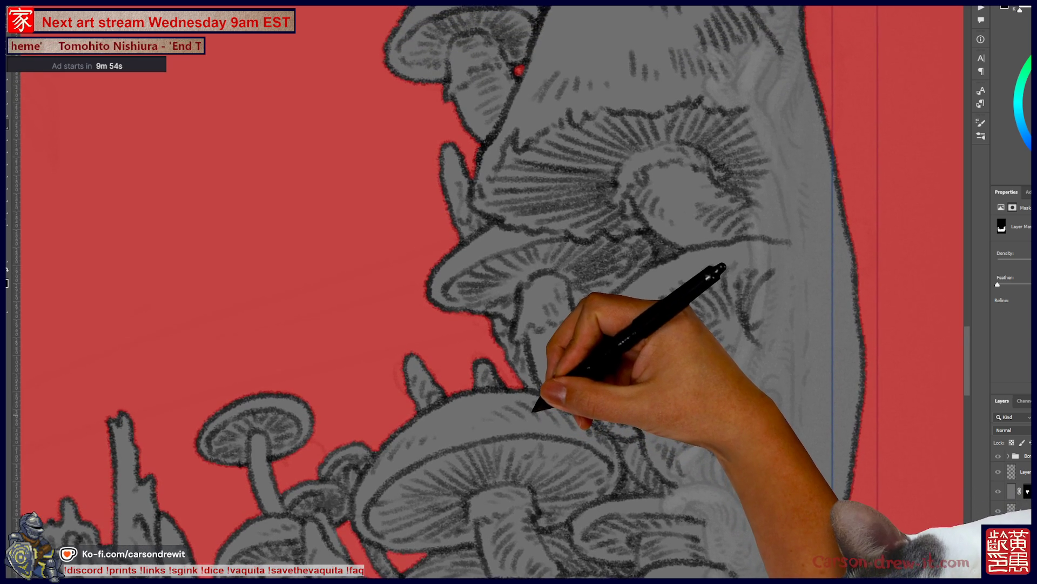
left_click_drag(539, 324, 521, 488)
left_click_drag(549, 378, 503, 481)
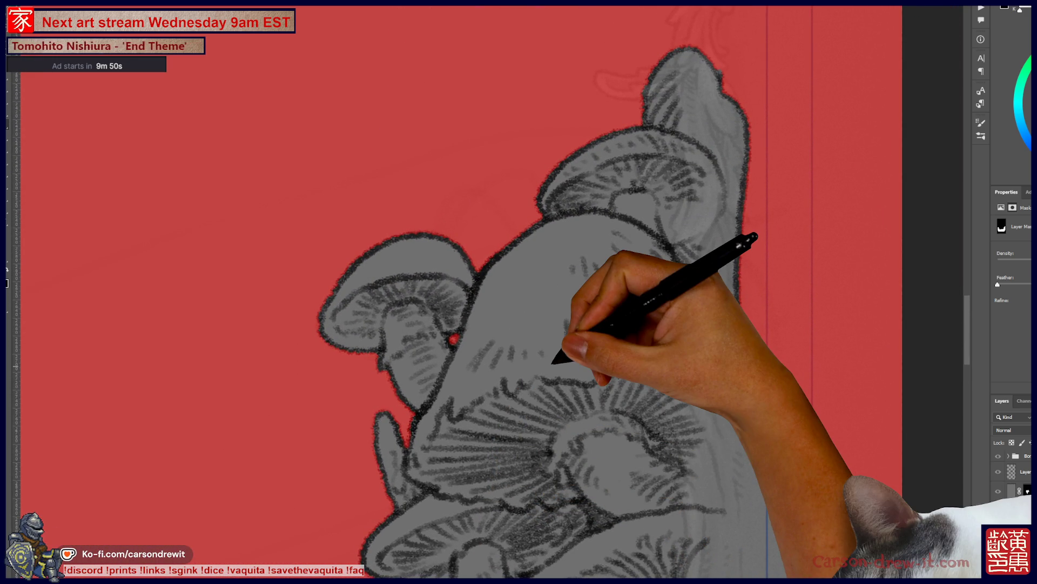
key("ctrl+minus")
mouse_move(446, 438)
left_mouse_down()
mouse_move(556, 324)
mouse_move(648, 178)
left_mouse_up()
left_click_drag(429, 398, 544, 428)
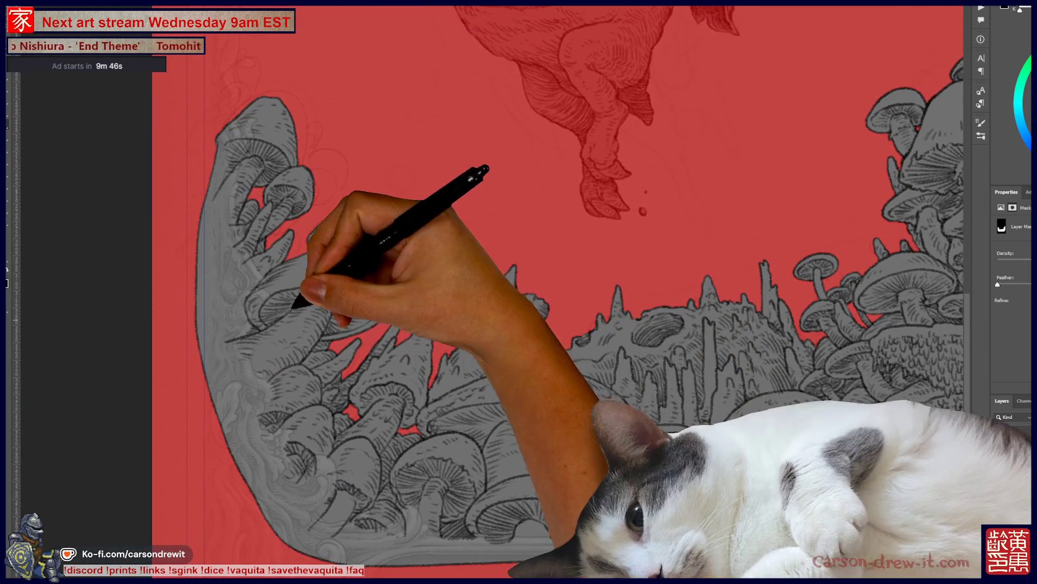
key("ctrl+plus")
left_click_drag(462, 342, 350, 319)
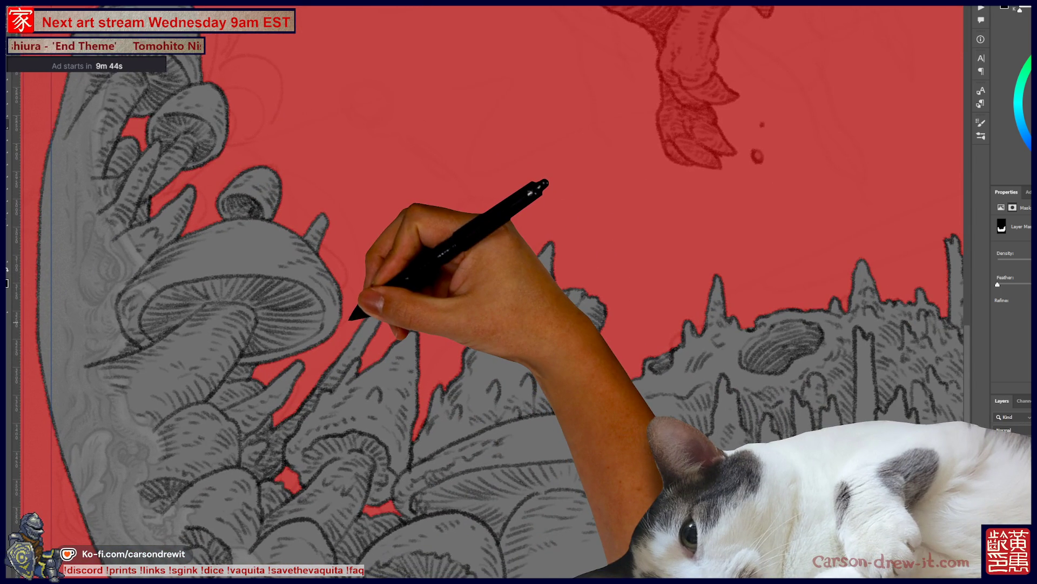
key("ctrl+minus")
key("ctrl+minus")
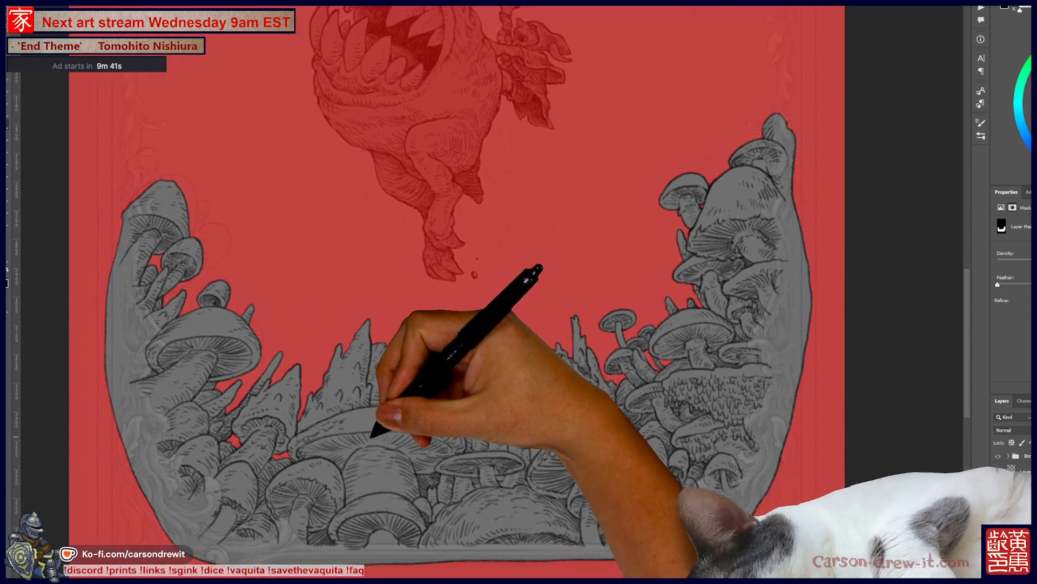
left_click_drag(372, 435, 341, 456)
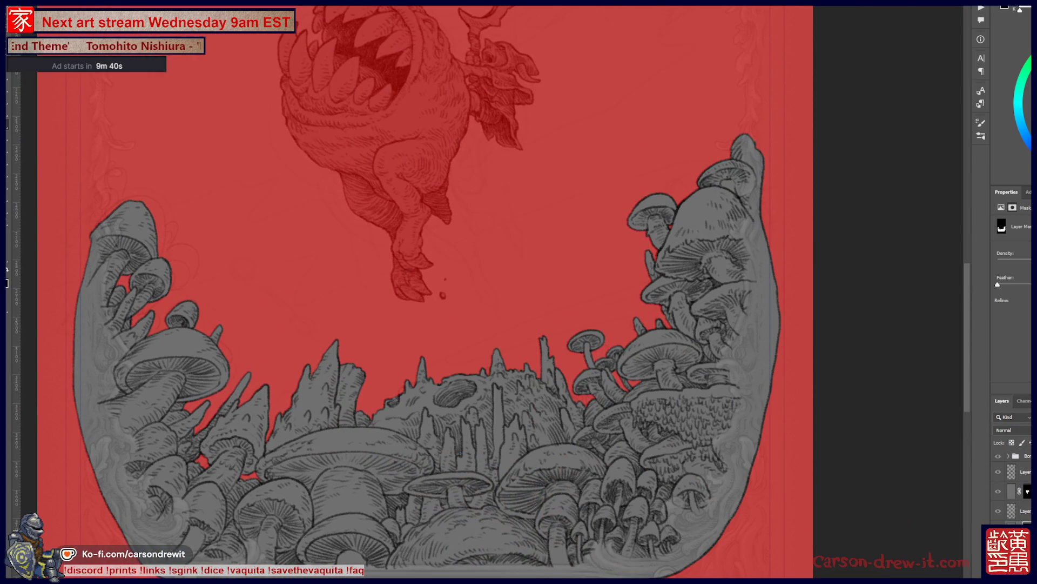
key("q")
- Enlarge and lower the inked artwork slightly, then zoom to the moon sketch at the top
key("ctrl+minus")
key("ctrl+minus")
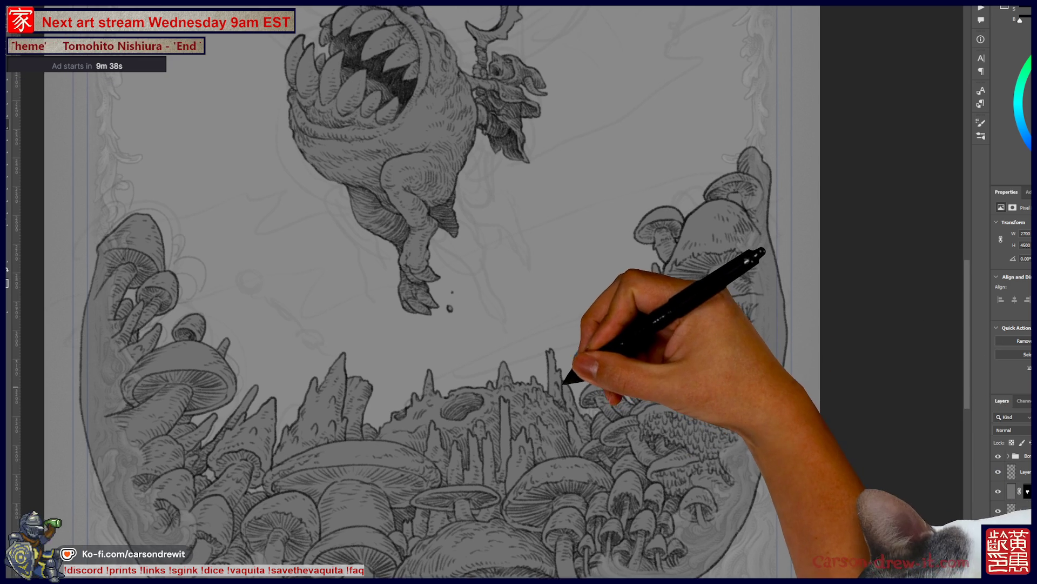
key("ctrl+z")
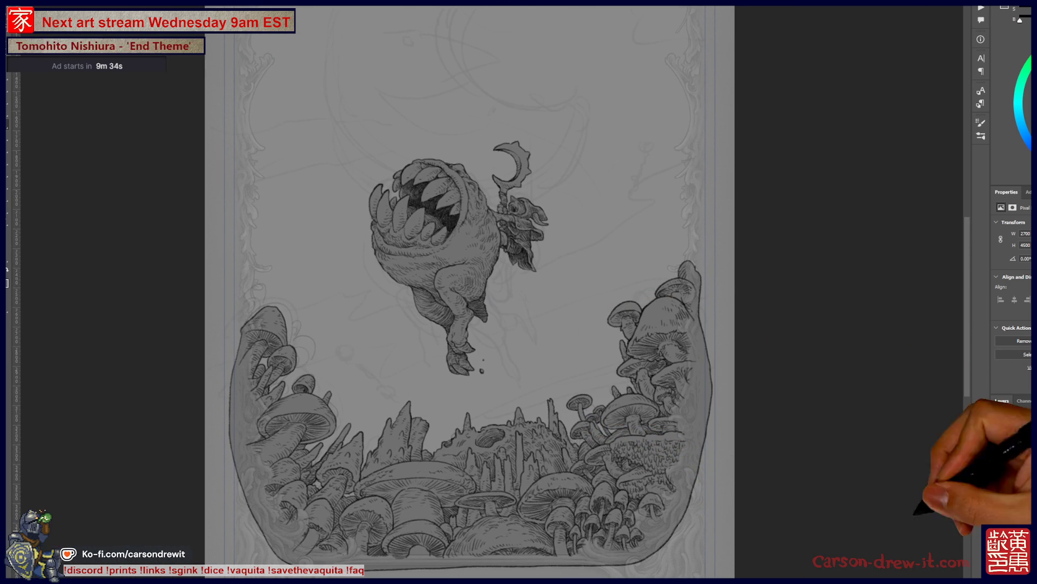
left_click_drag(475, 270, 493, 406)
scroll(491, 292, "down", 2)
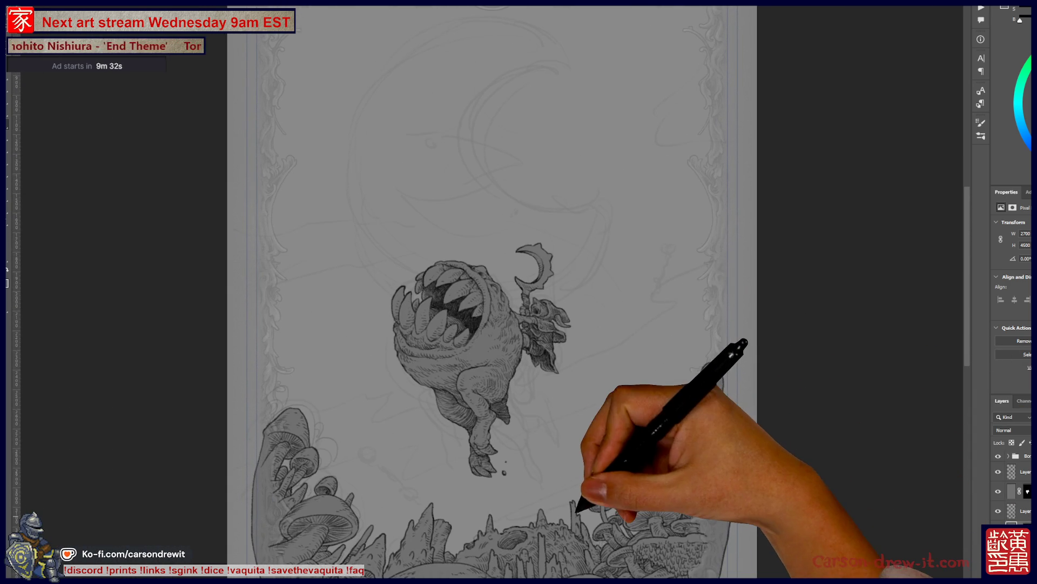
key("ctrl+plus")
key("ctrl+plus")
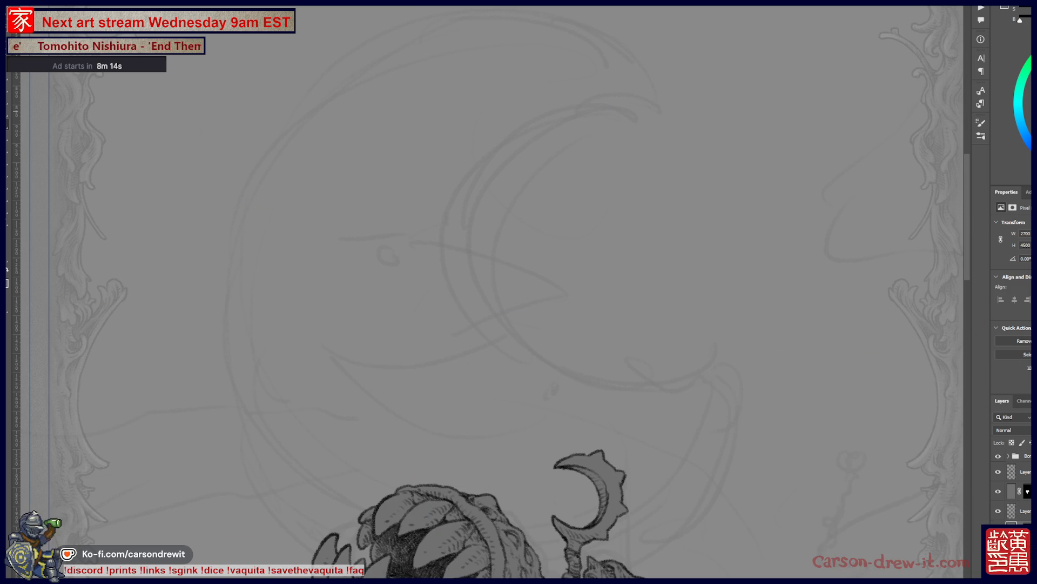
- Bring up the Deity_Bad_Moon reference in the browser and enlarge its window and image
key("alt+Tab")
left_click_drag(648, 494, 914, 538)
key("ctrl+plus")
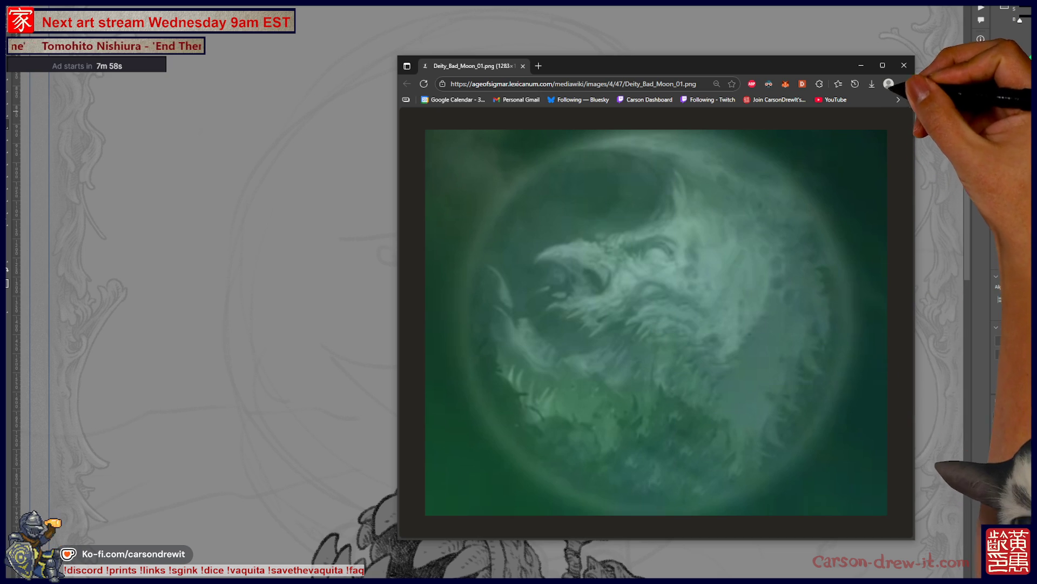
- Close the Deity_Bad_Moon reference window in Chrome
left_click(900, 66)
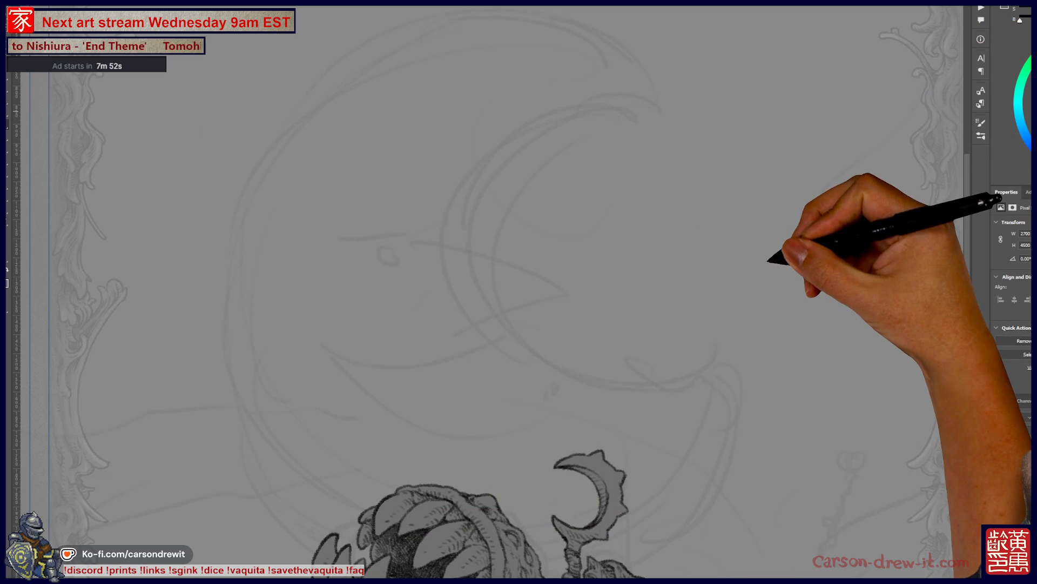
scroll(751, 232, "up", 2)
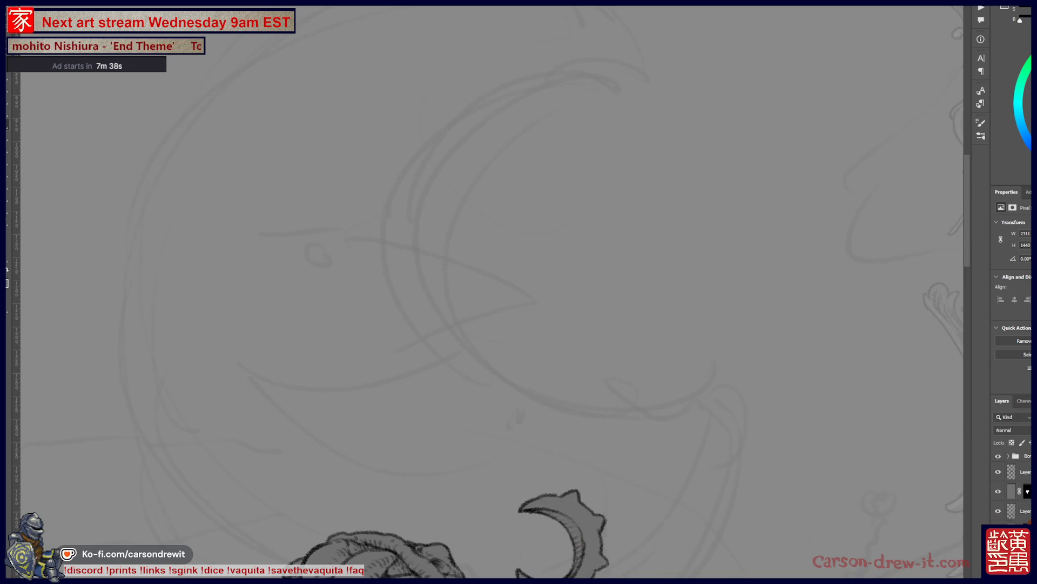
key("alt+bracketleft")
key("ctrl")
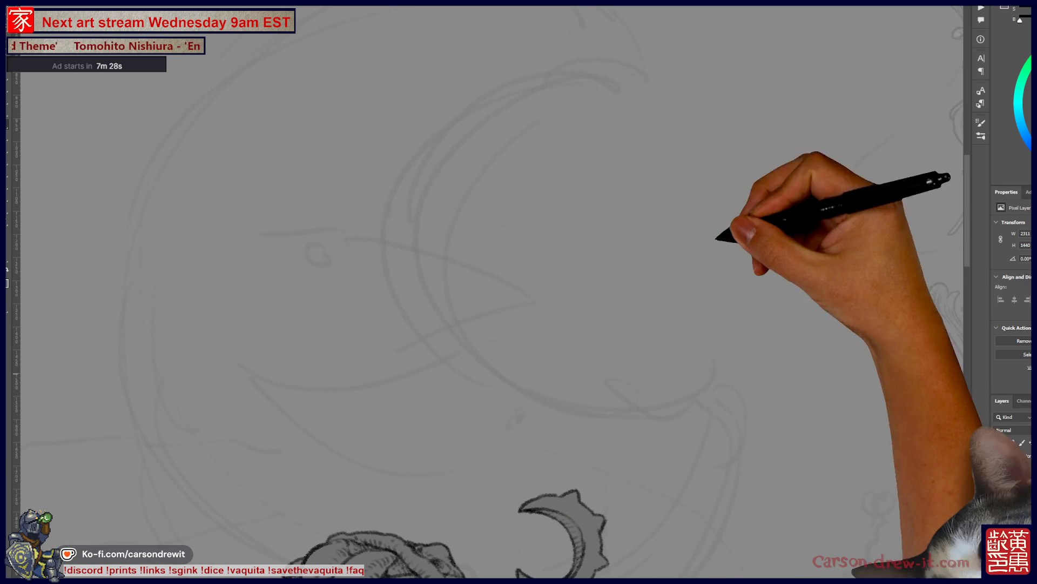
key("ctrl+0")
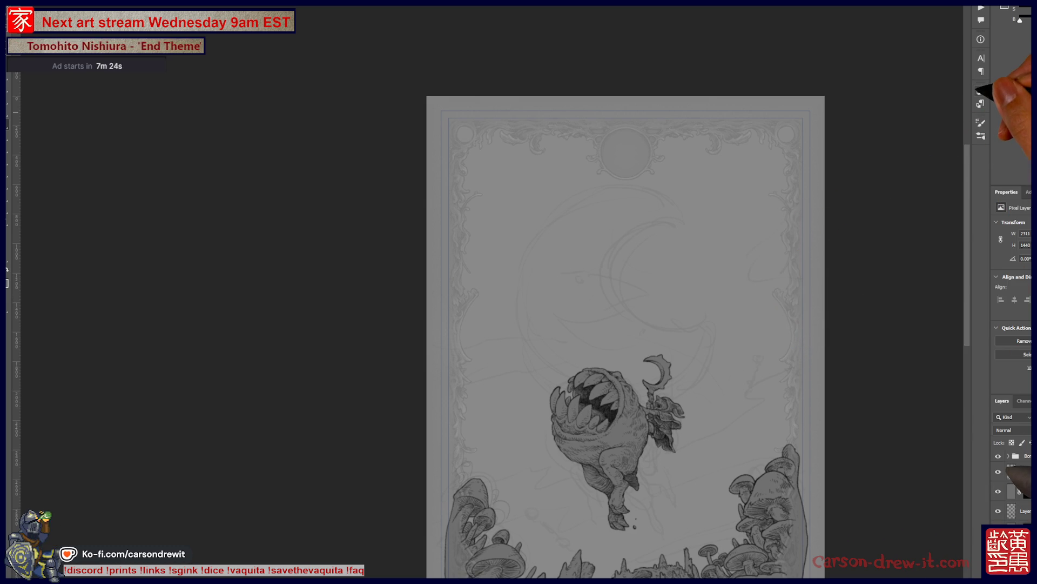
- Step back through recent Eraser states in History, redo them all, then target the layer mask with red overlay
key("F5")
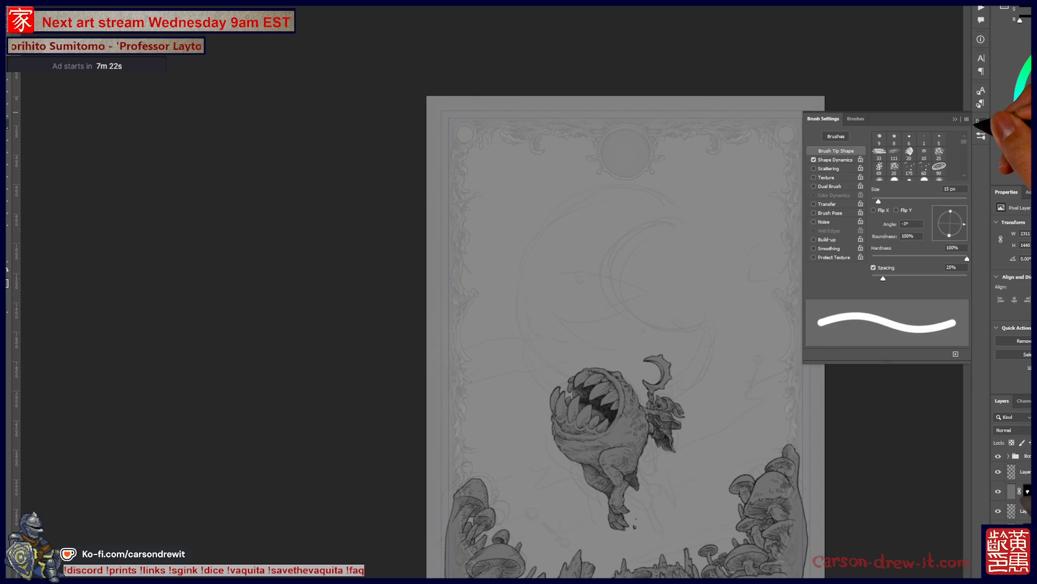
key("F5")
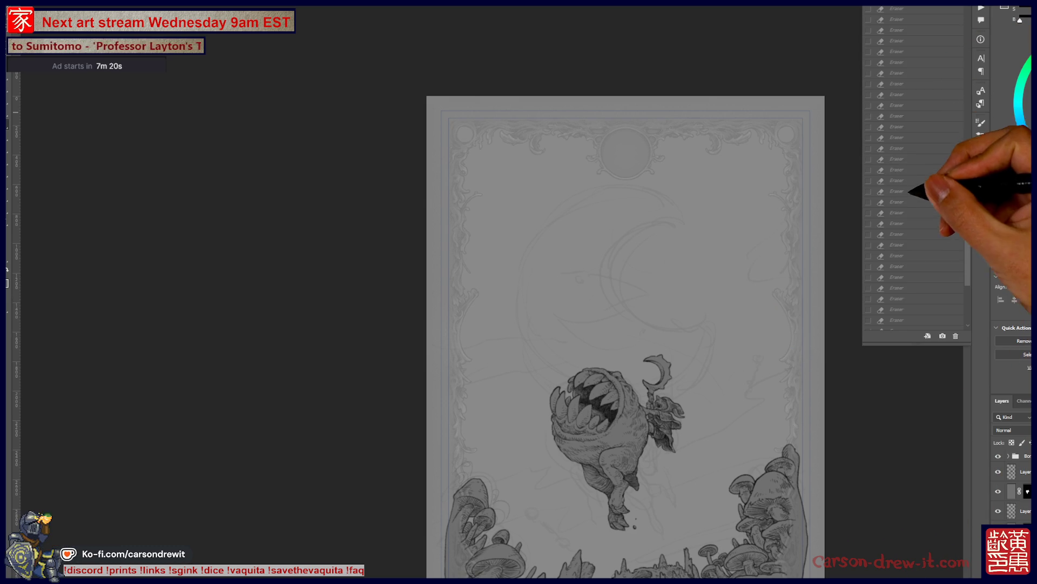
left_click(897, 182)
key("ctrl+z")
key("ctrl+z")
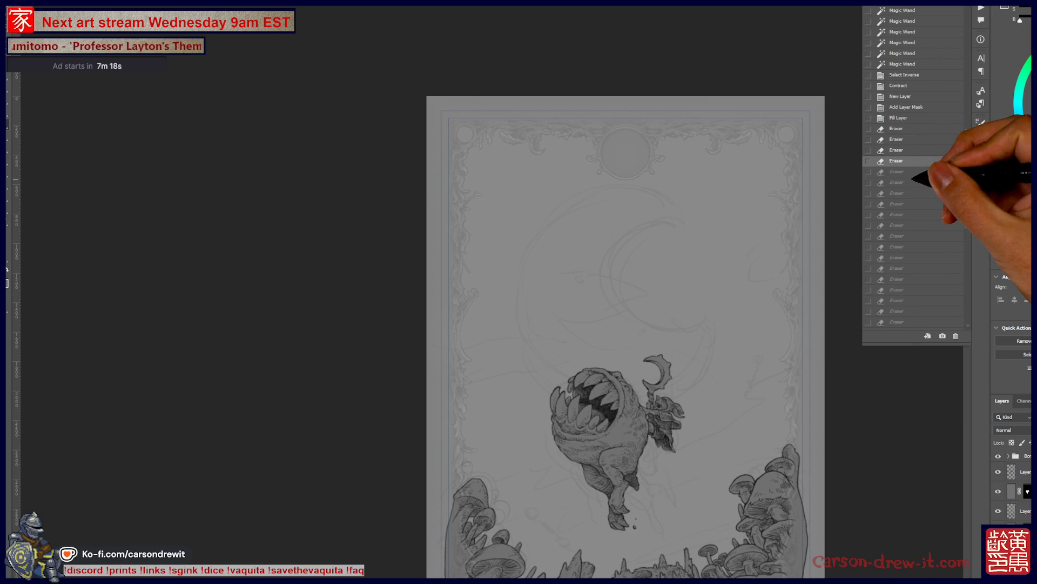
key("ctrl+shift+z")
key("ctrl+shift+z")
key("ctrl+shift+z")
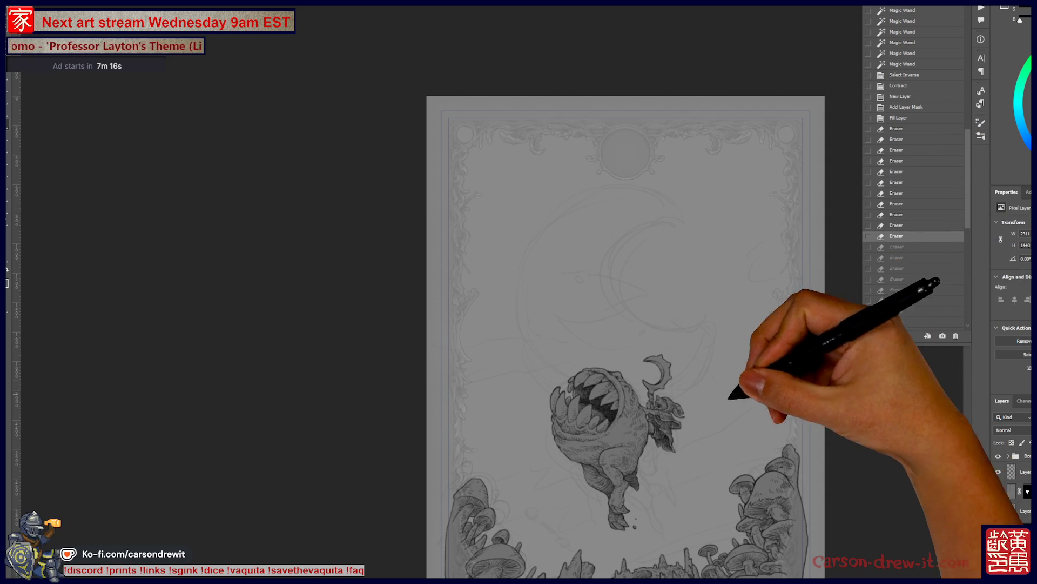
key("ctrl+shift+z")
key("ctrl+shift+z")
key("ctrl+shift+z")
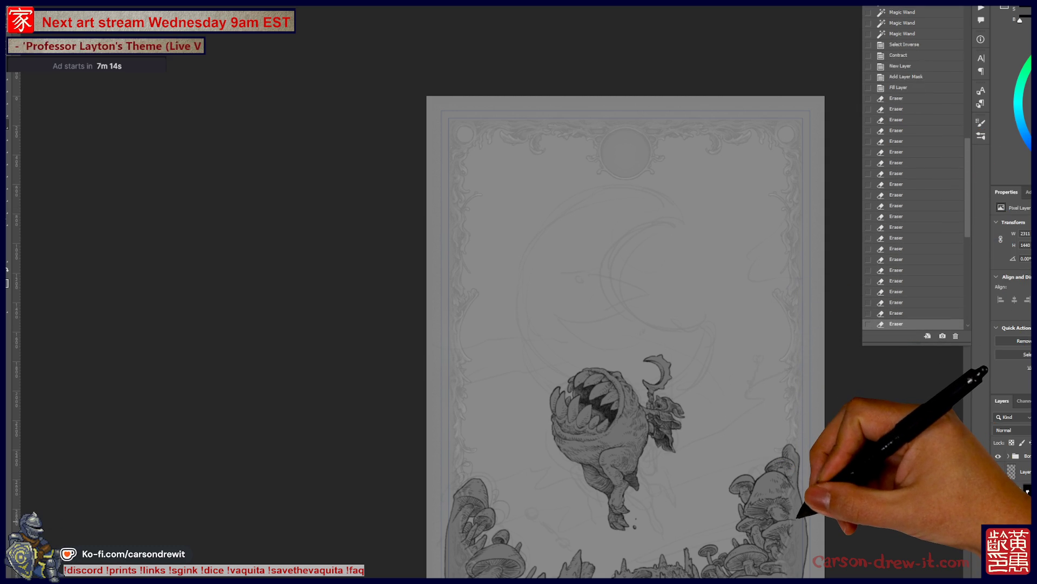
key("ctrl+shift+z")
key("ctrl+shift+z")
key("ctrl+shift+z")
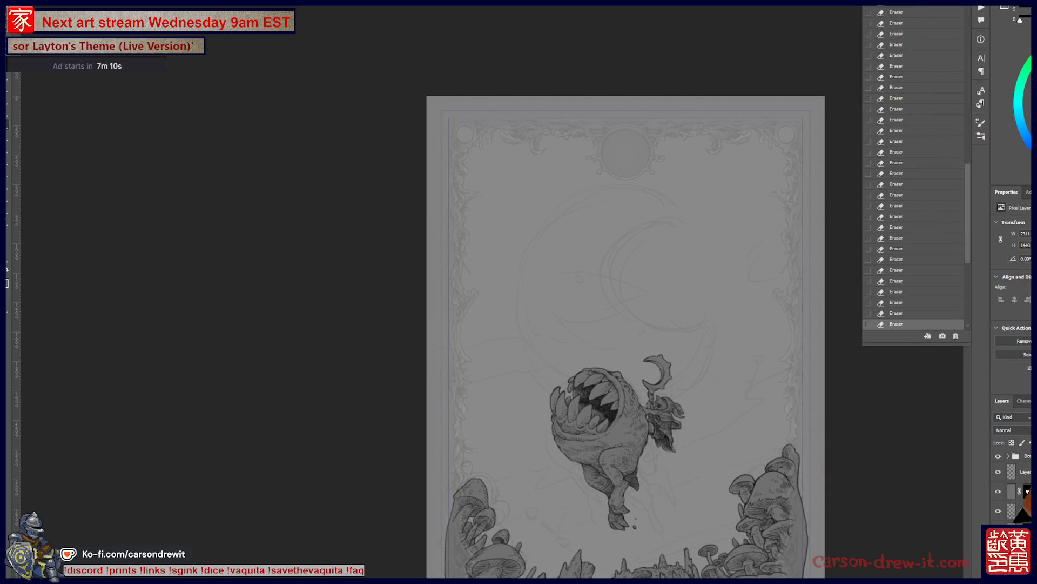
key("ctrl+backslash")
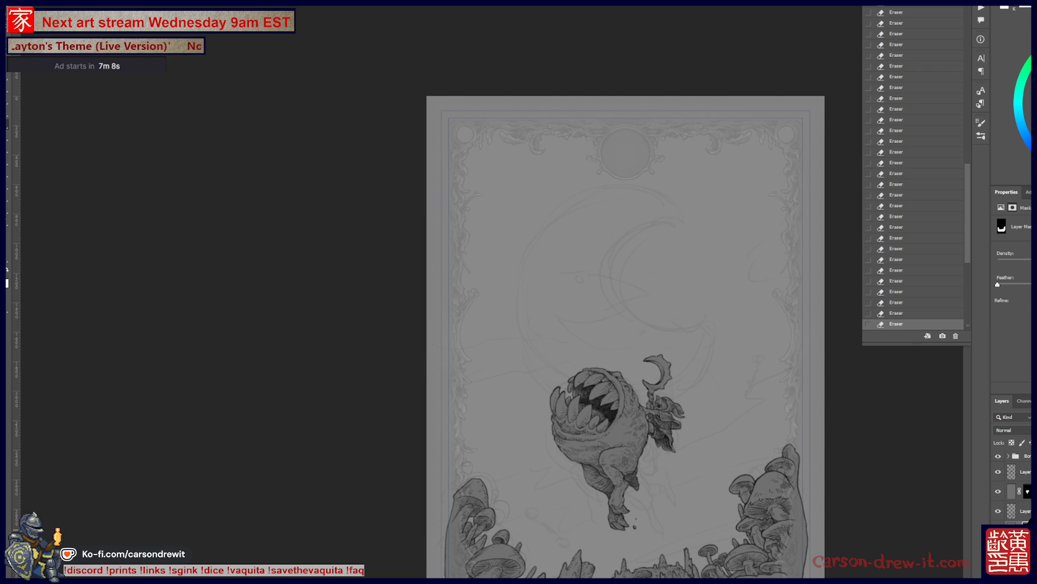
key("backslash")
- Hide the red mask overlay, toggle the sketch layer's visibility, and pan to the top moon sketch
left_click_drag(644, 411, 600, 354)
scroll(586, 432, "up", 3)
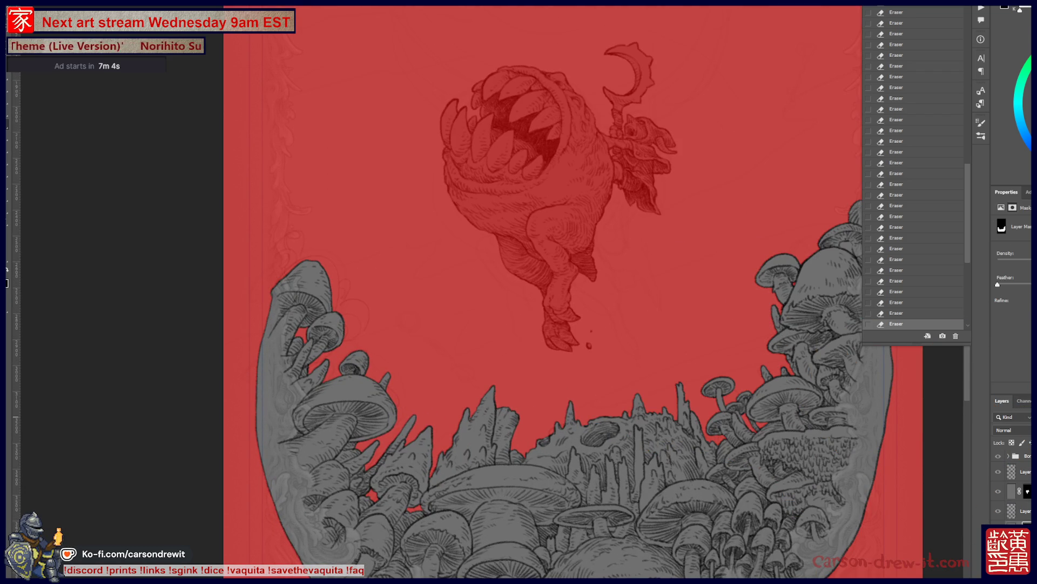
key("ctrl+2")
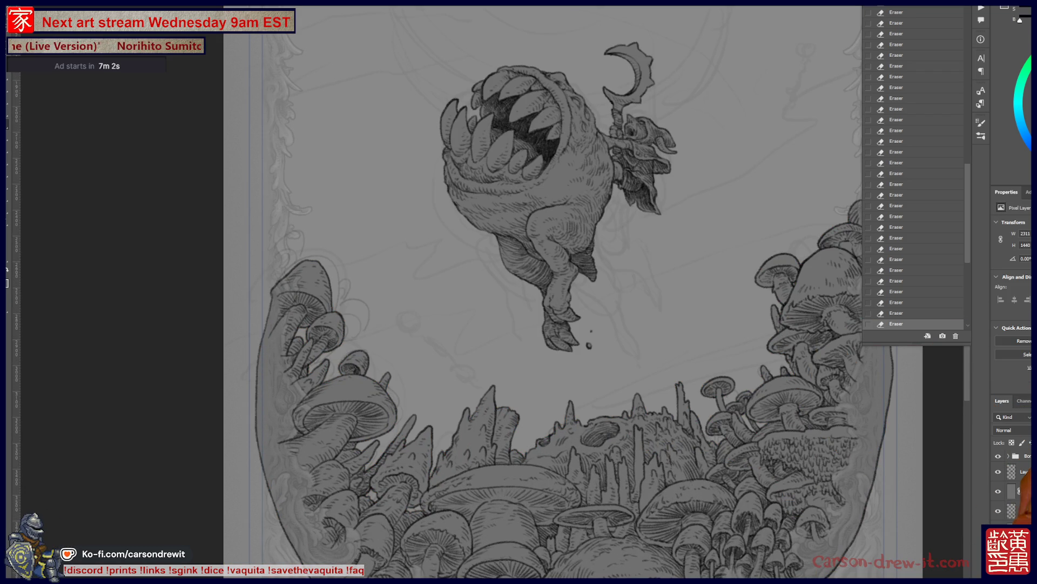
key("ctrl+comma")
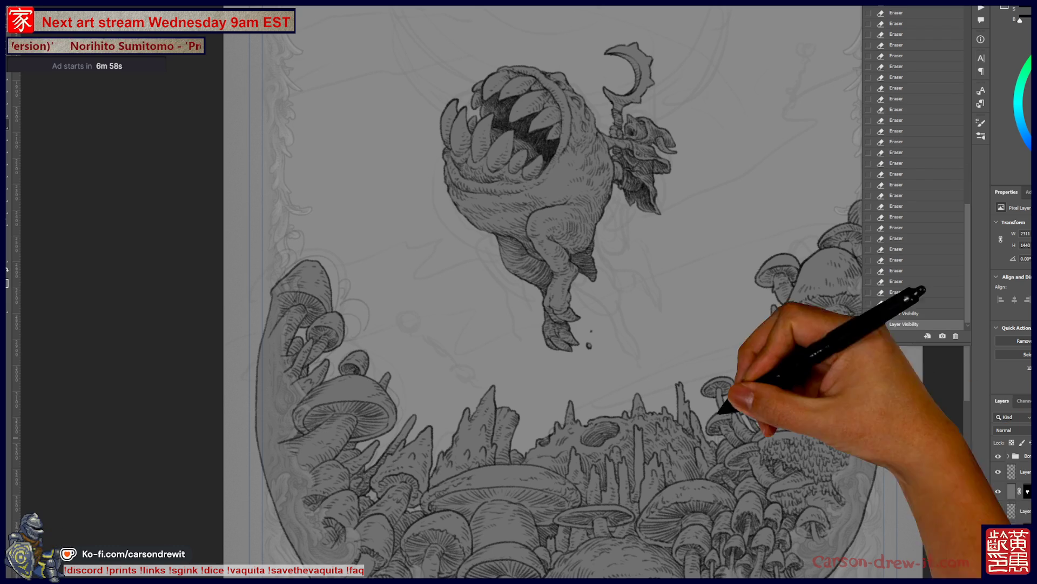
mouse_move(690, 279)
left_mouse_down()
mouse_move(689, 497)
mouse_move(671, 389)
mouse_move(672, 405)
mouse_move(625, 313)
mouse_move(561, 255)
mouse_move(613, 296)
mouse_move(568, 335)
left_mouse_up()
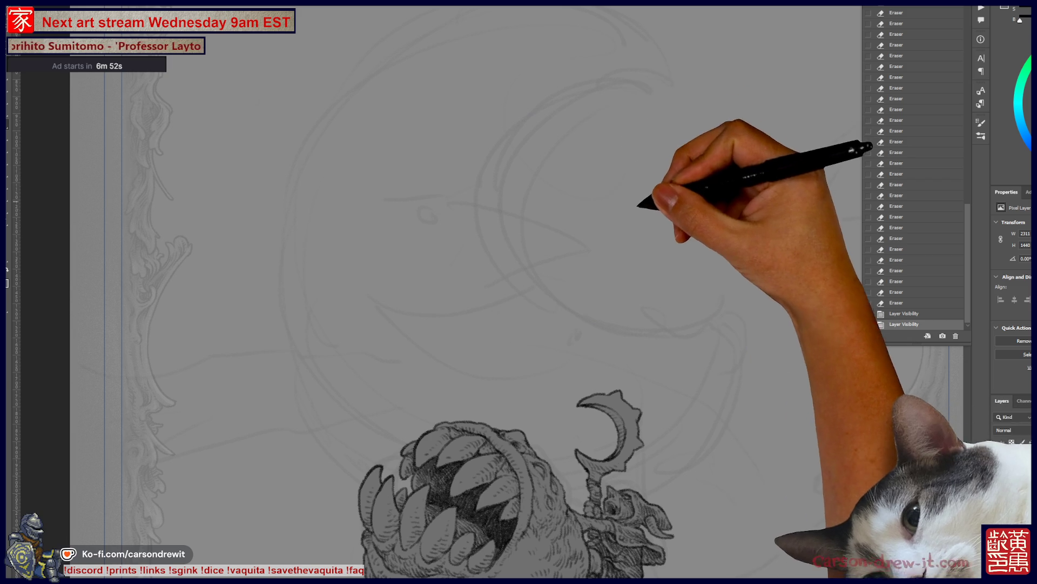
- Erase stray marks and sketch the moon face's eye with surrounding pencil strokes
left_click_drag(428, 215, 438, 219)
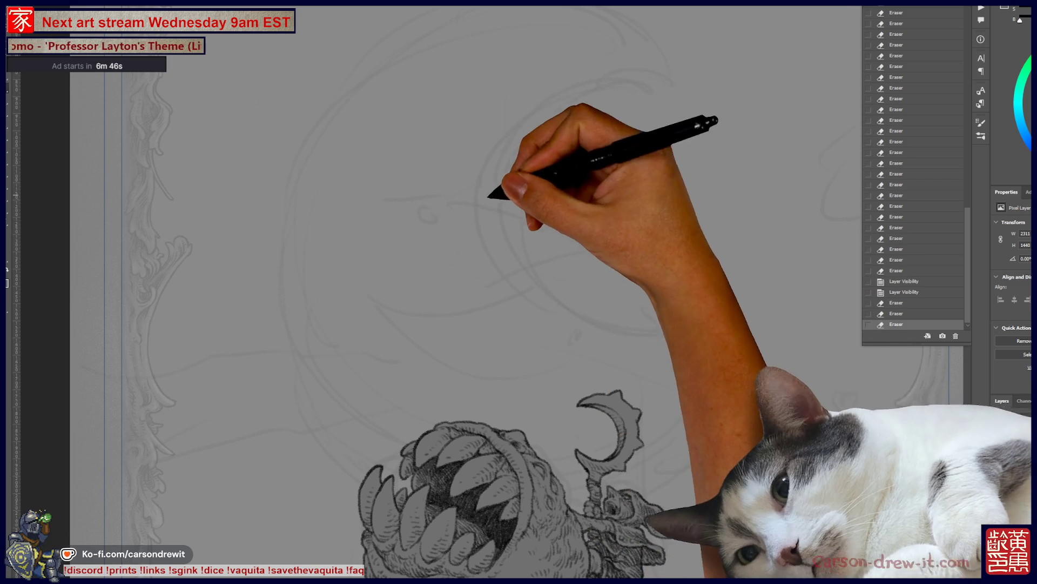
mouse_move(381, 147)
left_mouse_down()
mouse_move(502, 179)
mouse_move(486, 162)
left_mouse_up()
left_click_drag(410, 142, 497, 173)
mouse_move(432, 157)
left_mouse_down()
mouse_move(500, 209)
mouse_move(432, 157)
left_mouse_up()
mouse_move(416, 168)
left_mouse_down()
mouse_move(449, 165)
mouse_move(454, 186)
mouse_move(432, 154)
mouse_move(424, 168)
left_mouse_up()
mouse_move(395, 162)
left_mouse_down()
mouse_move(419, 151)
mouse_move(416, 168)
mouse_move(435, 188)
mouse_move(411, 168)
left_mouse_up()
left_click_drag(426, 183, 397, 162)
mouse_move(416, 186)
left_mouse_down()
mouse_move(400, 178)
mouse_move(441, 168)
left_mouse_up()
left_click_drag(416, 184, 446, 172)
left_click_drag(426, 181, 460, 176)
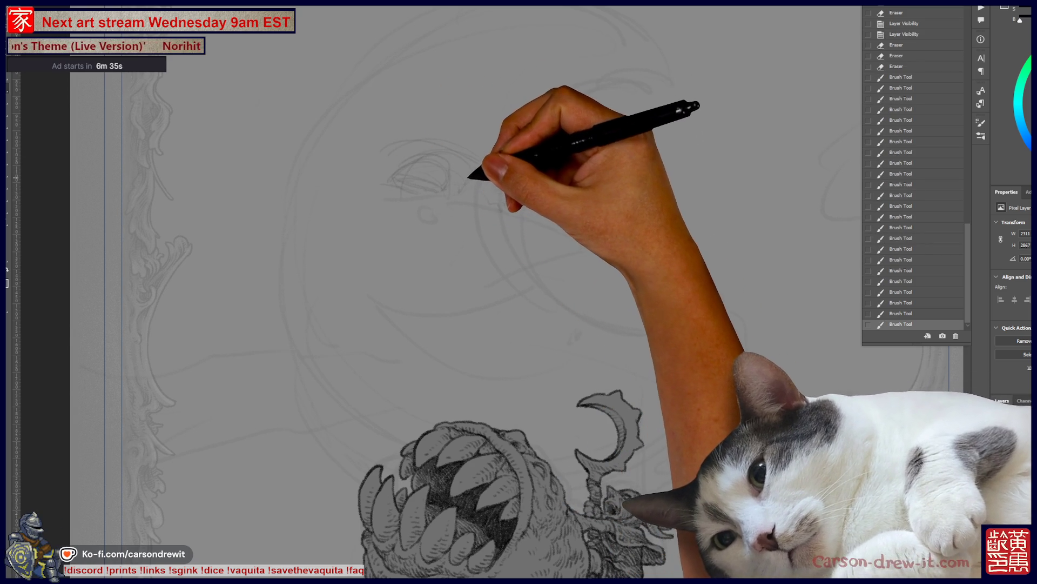
mouse_move(493, 132)
left_mouse_down()
mouse_move(505, 192)
mouse_move(517, 168)
left_mouse_up()
left_click_drag(537, 132, 533, 69)
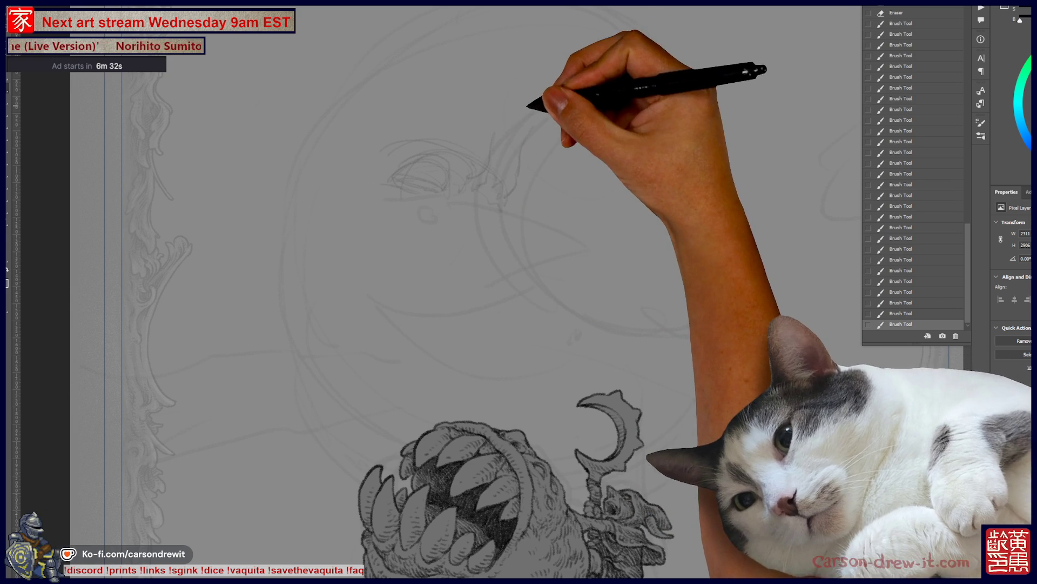
- Pencil the moon's upper edge, top arcs and dark left outline, undoing recent strokes to compare
mouse_move(511, 179)
left_mouse_down()
mouse_move(423, 213)
mouse_move(416, 201)
left_mouse_up()
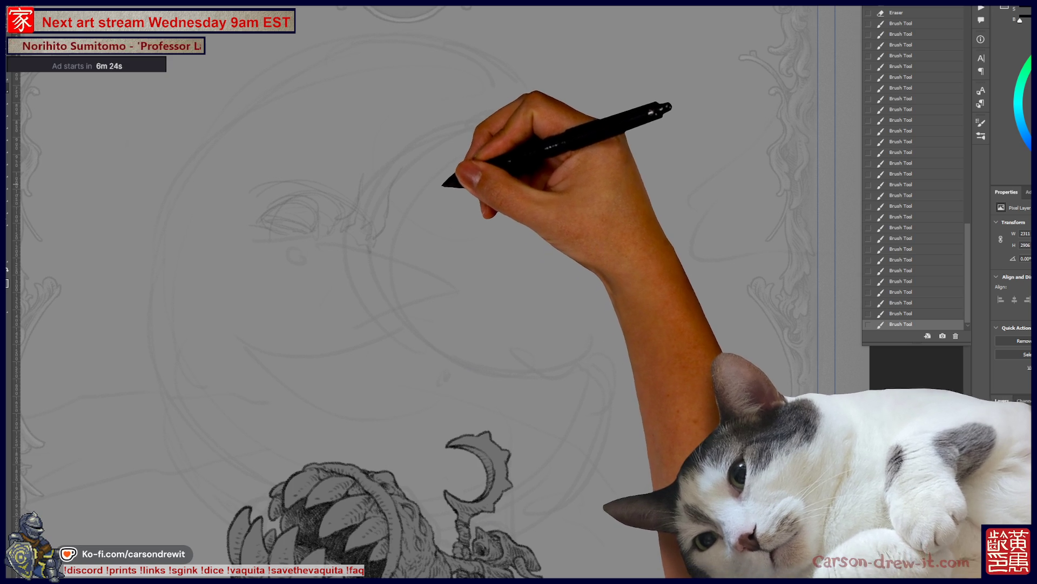
mouse_move(370, 215)
left_mouse_down()
mouse_move(389, 167)
mouse_move(423, 145)
mouse_move(407, 164)
left_mouse_up()
mouse_move(442, 127)
left_mouse_down()
mouse_move(398, 144)
mouse_move(436, 121)
left_mouse_up()
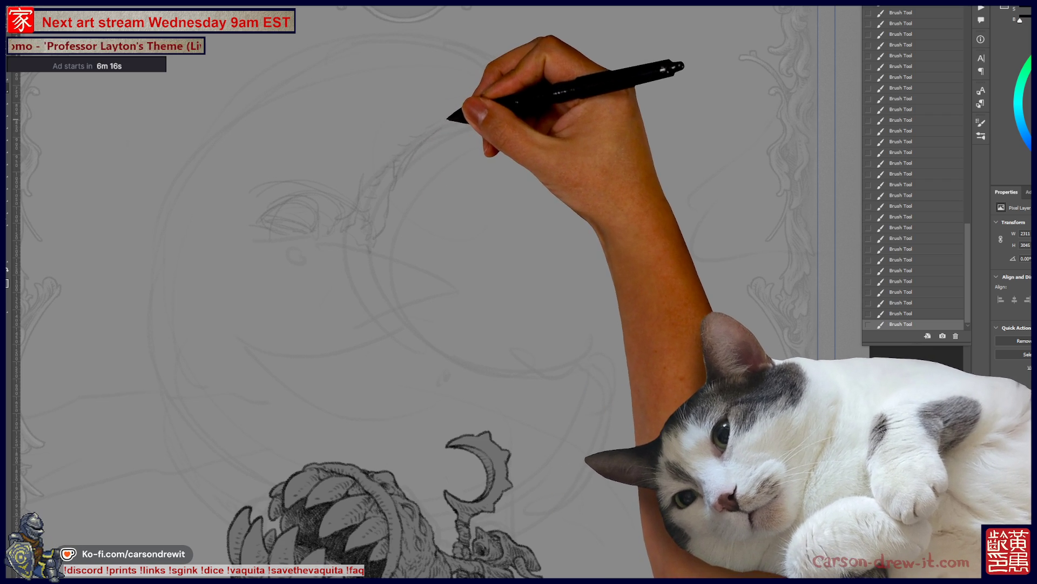
left_click_drag(456, 116, 398, 146)
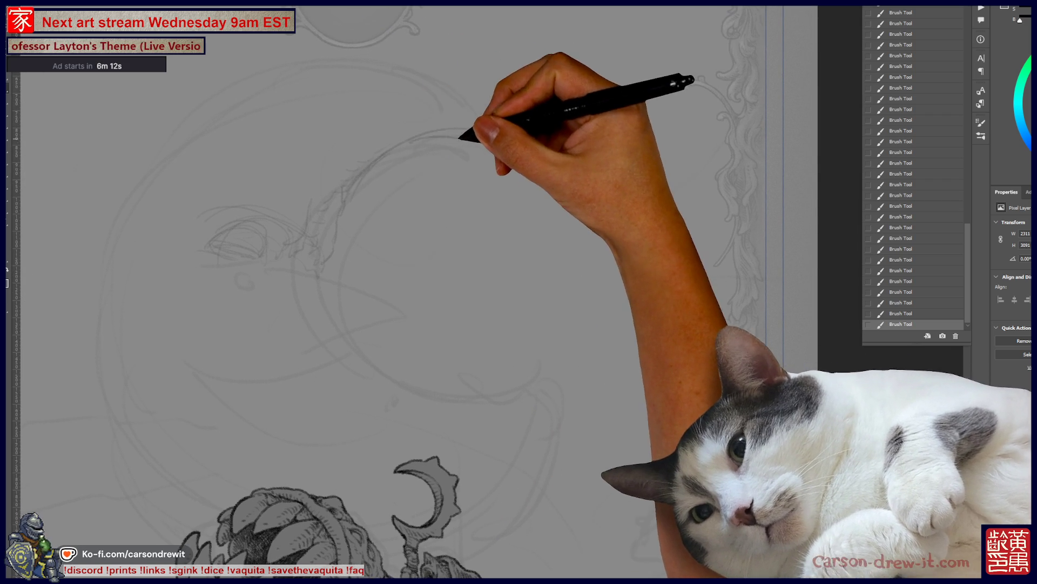
left_click_drag(359, 169, 459, 146)
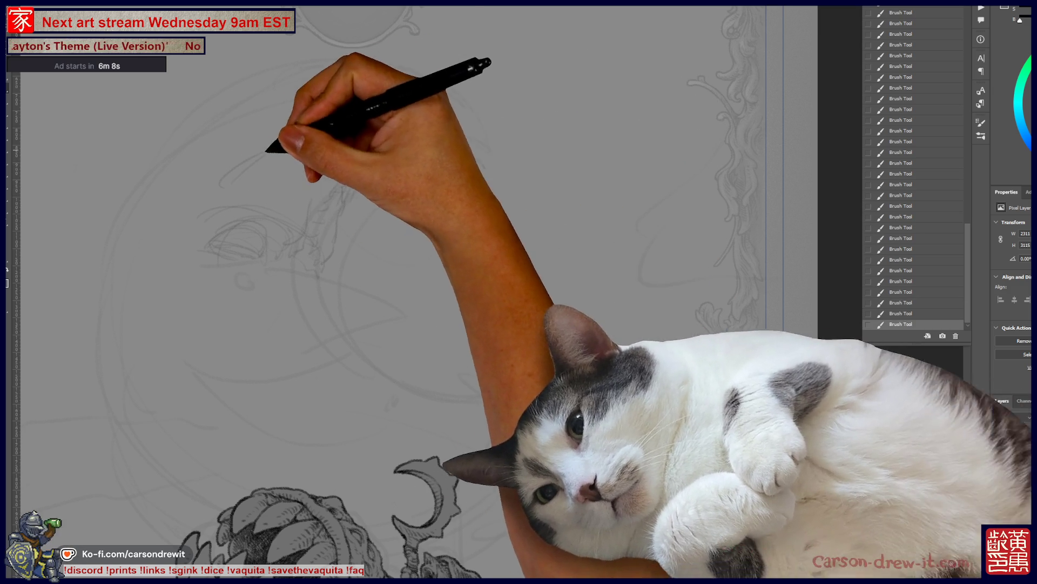
mouse_move(329, 178)
left_mouse_down()
mouse_move(484, 152)
mouse_move(497, 179)
left_mouse_up()
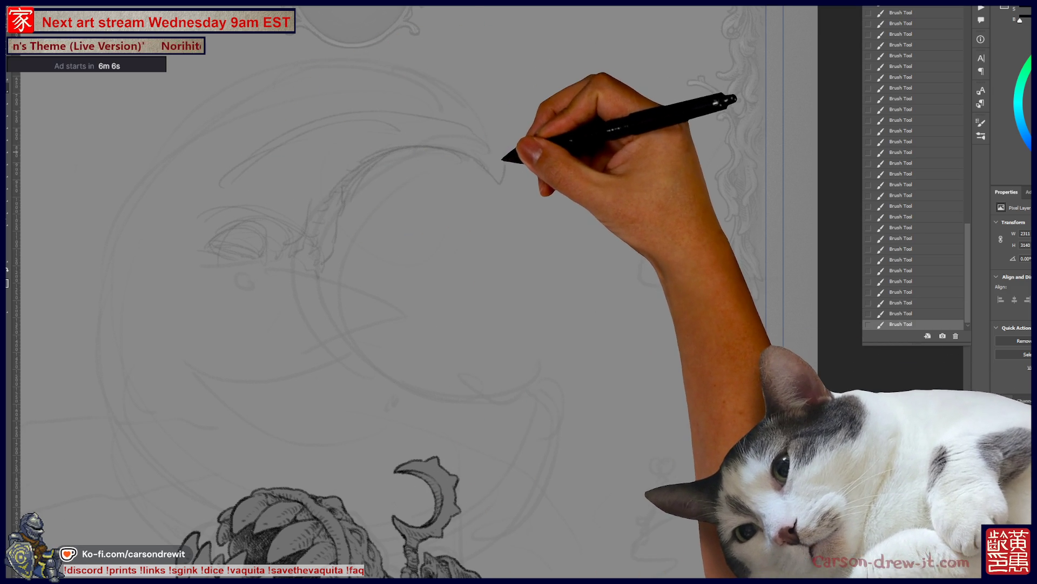
mouse_move(406, 79)
left_mouse_down()
mouse_move(431, 92)
mouse_move(424, 81)
mouse_move(497, 158)
mouse_move(450, 130)
left_mouse_up()
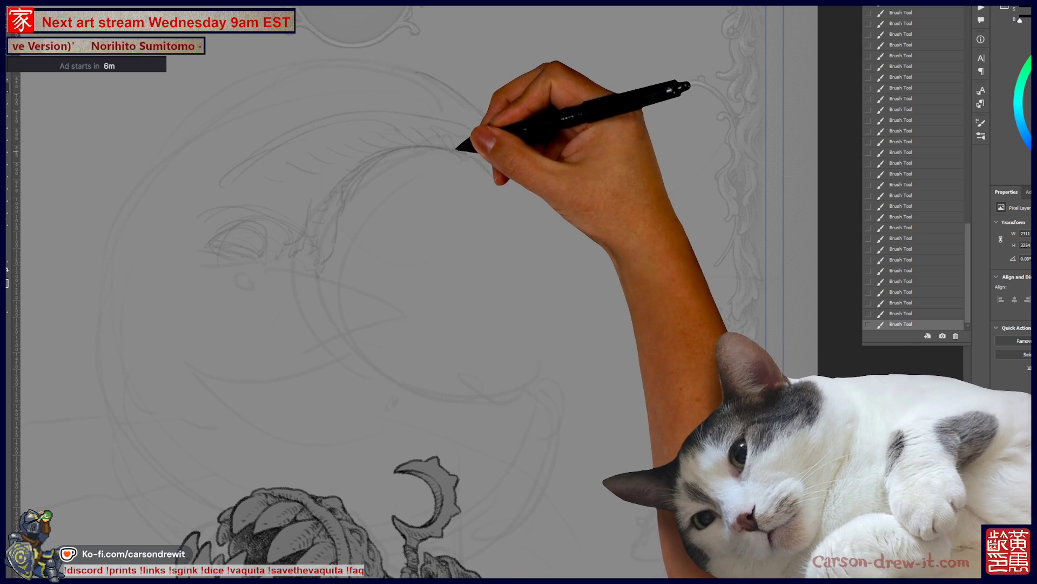
left_click_drag(475, 104, 389, 64)
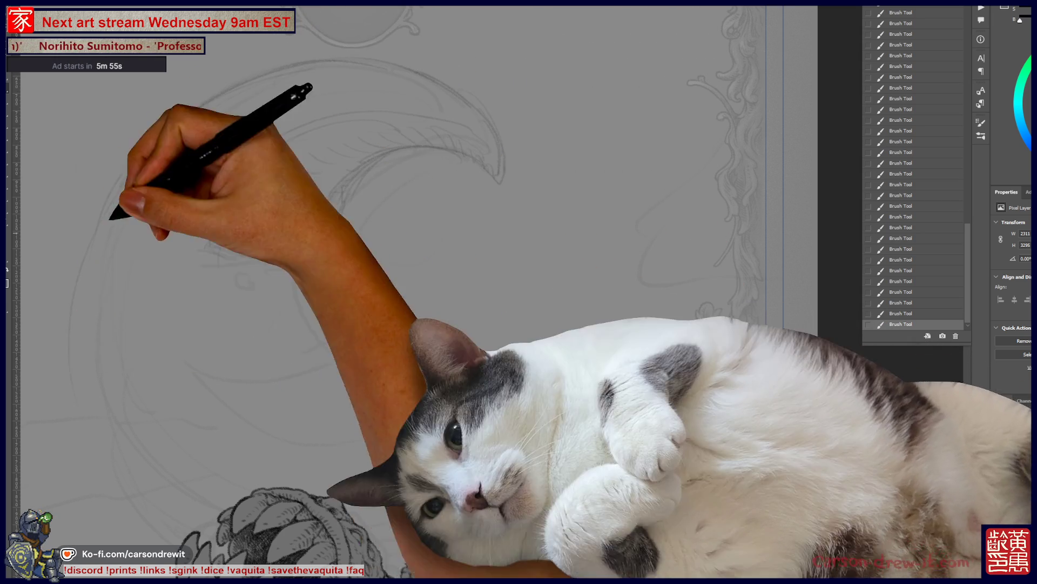
left_click_drag(100, 259, 82, 435)
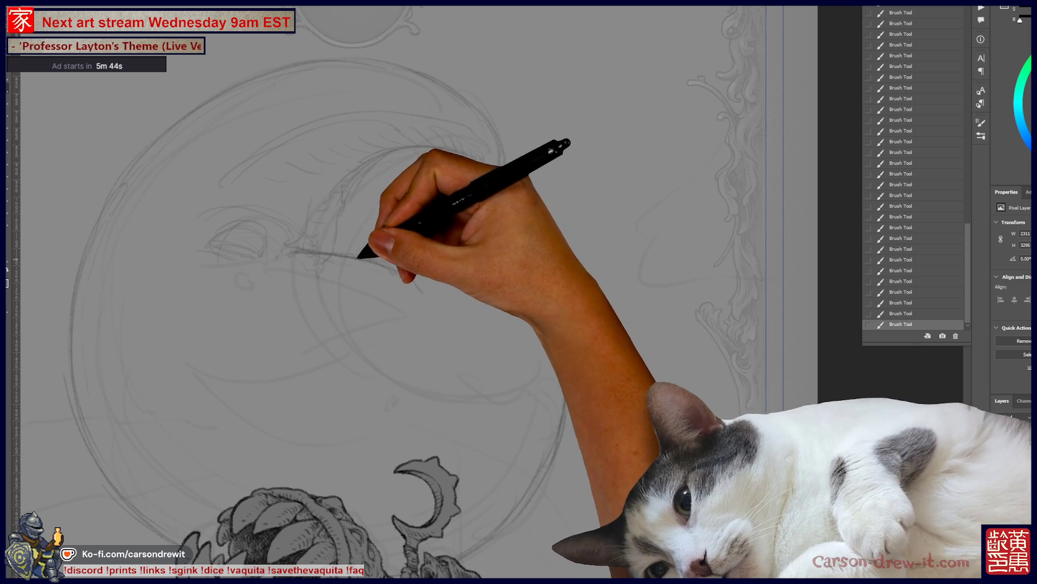
key("ctrl+z")
key("ctrl+z")
key("ctrl+z")
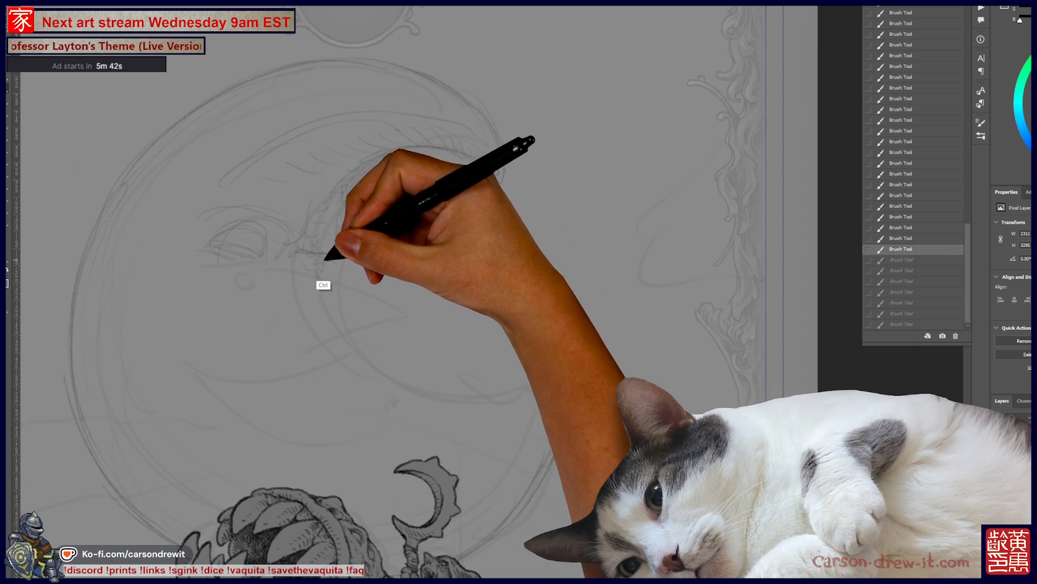
- Add face strokes and begin the moon's mouth, comparing versions with undo and redo
key("ctrl+shift+z")
key("ctrl+shift+z")
key("ctrl+shift+z")
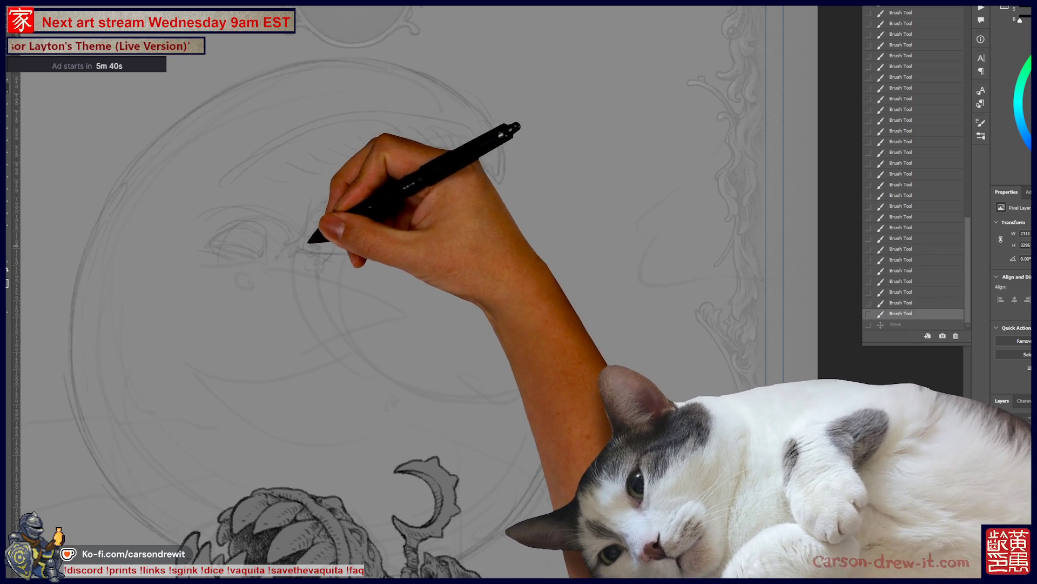
left_click_drag(460, 135, 481, 156)
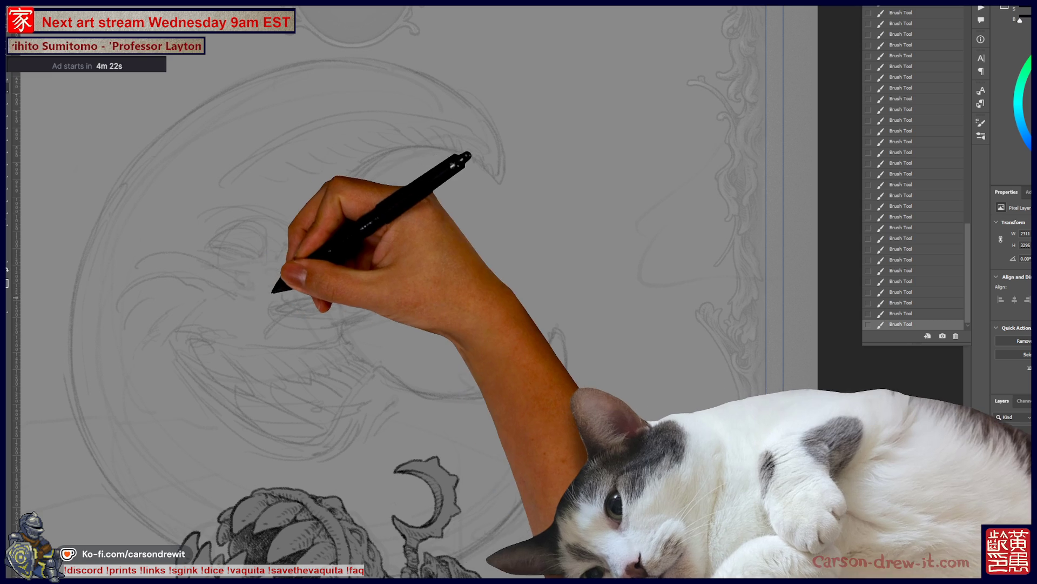
key("ctrl+z")
key("ctrl+z")
key("ctrl+z")
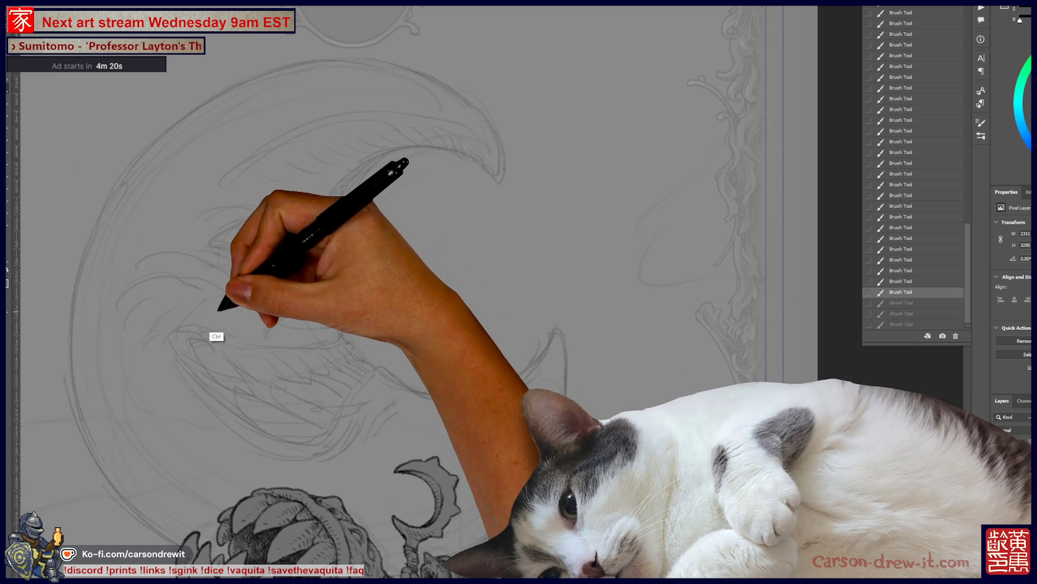
key("ctrl+z")
key("ctrl+z")
key("ctrl+z")
key("ctrl+shift+z")
key("ctrl+shift+z")
key("ctrl+shift+z")
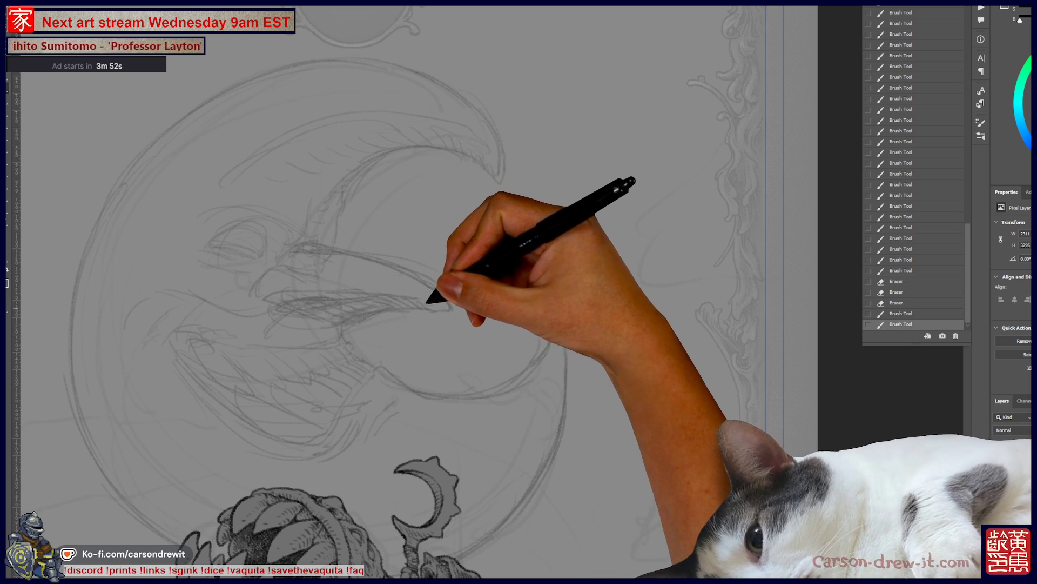
left_click_drag(443, 309, 436, 280)
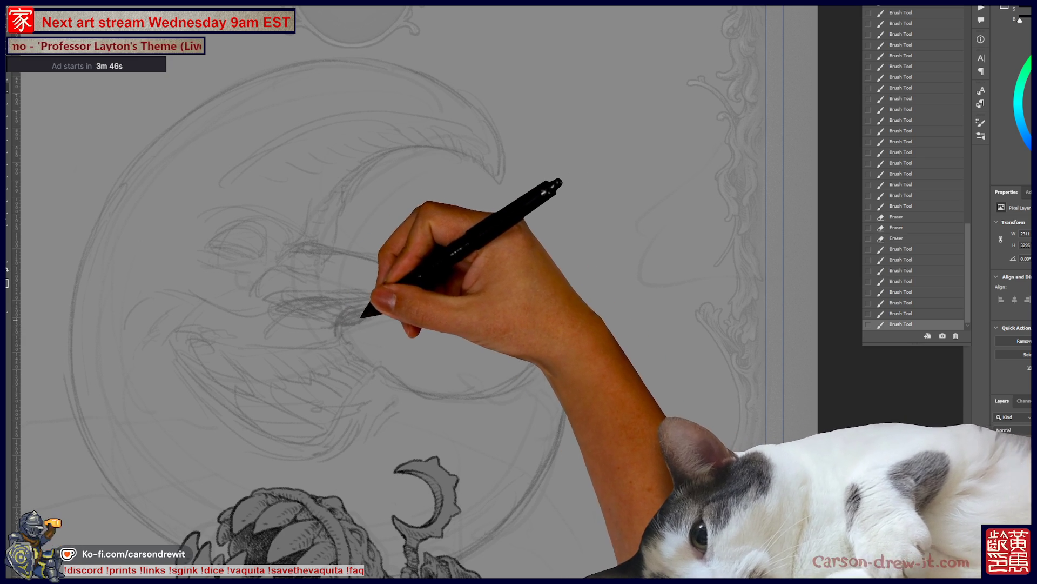
- Add three pencil strokes to the moon's lips and mouth, toggling undo/redo to compare
left_click_drag(428, 309, 457, 308)
left_click_drag(379, 299, 372, 302)
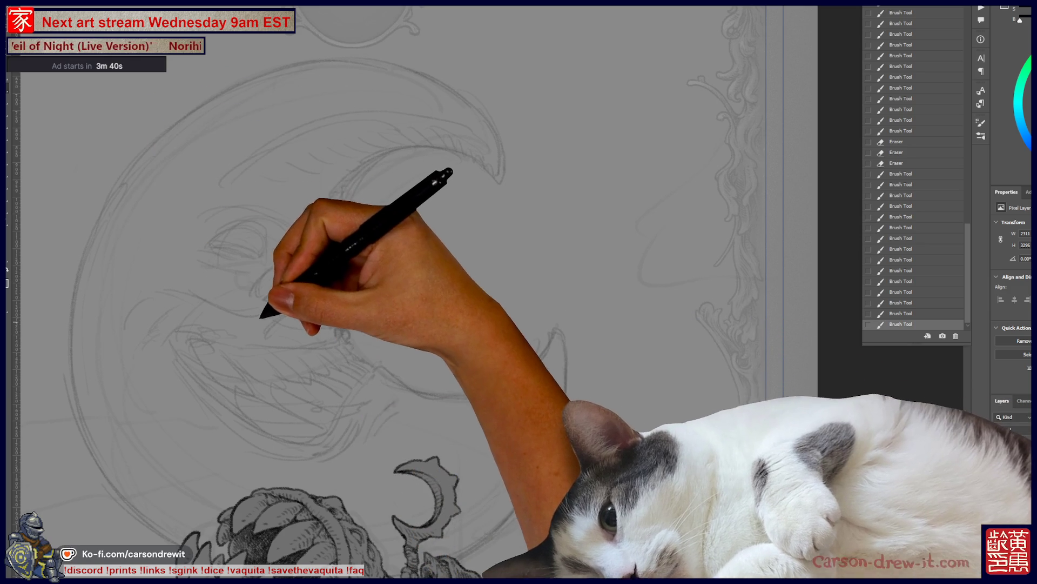
mouse_move(262, 308)
left_mouse_down()
mouse_move(241, 331)
mouse_move(172, 297)
mouse_move(219, 327)
mouse_move(167, 301)
mouse_move(205, 319)
mouse_move(227, 311)
mouse_move(163, 300)
mouse_move(125, 338)
mouse_move(223, 313)
left_mouse_up()
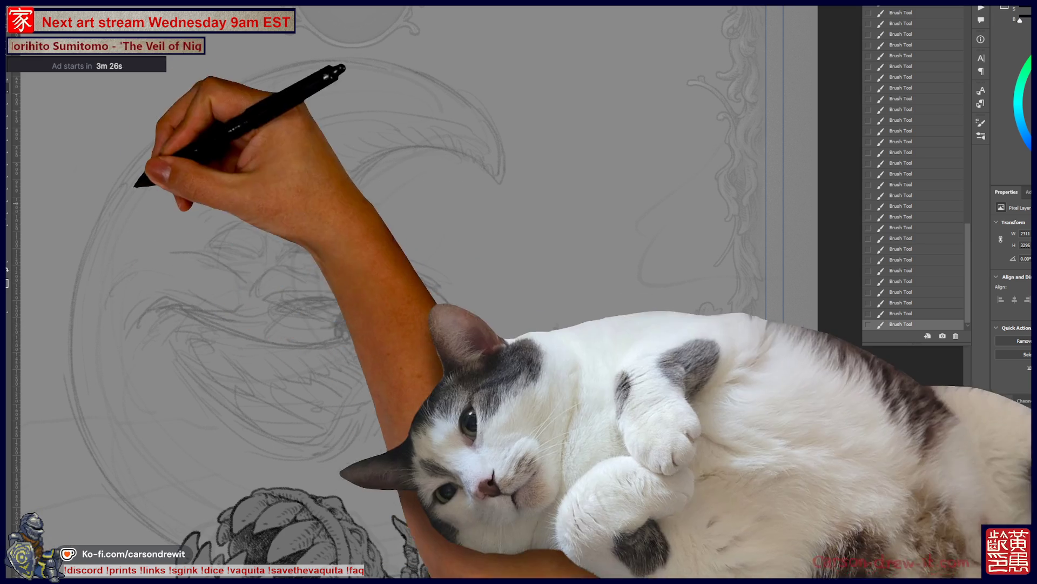
key("ctrl+z")
key("ctrl+z")
key("ctrl+z")
key("ctrl+shift+z")
key("ctrl+shift+z")
key("ctrl+shift+z")
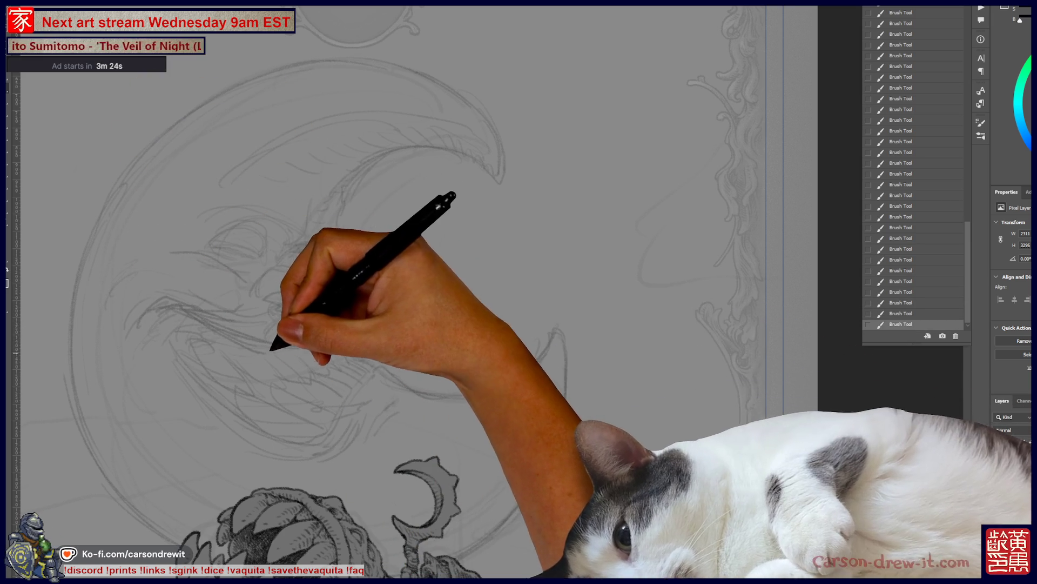
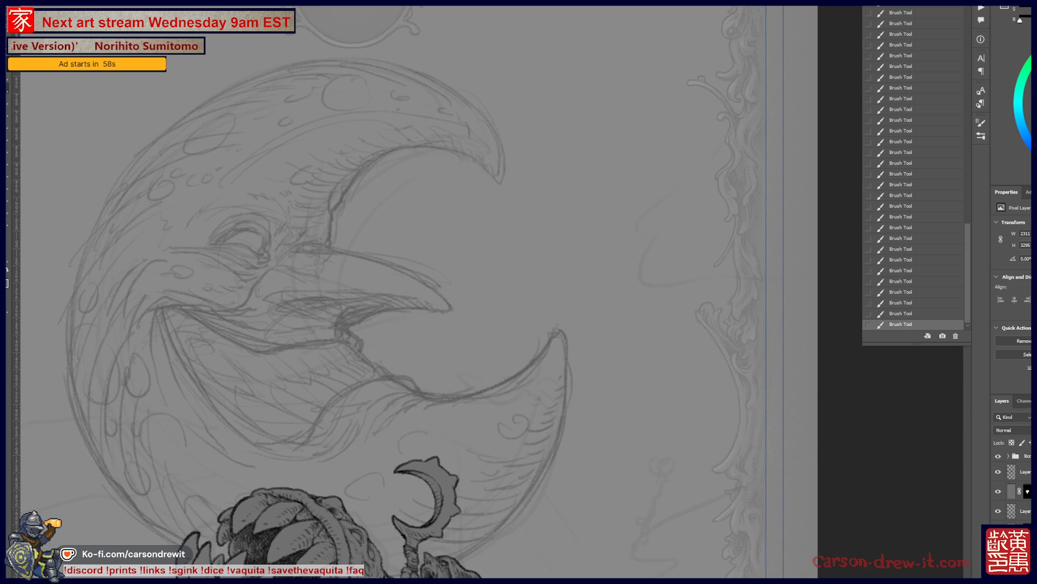
- Fit the page, then zoom and pan to the space beneath the word blanks
key("ctrl+0")
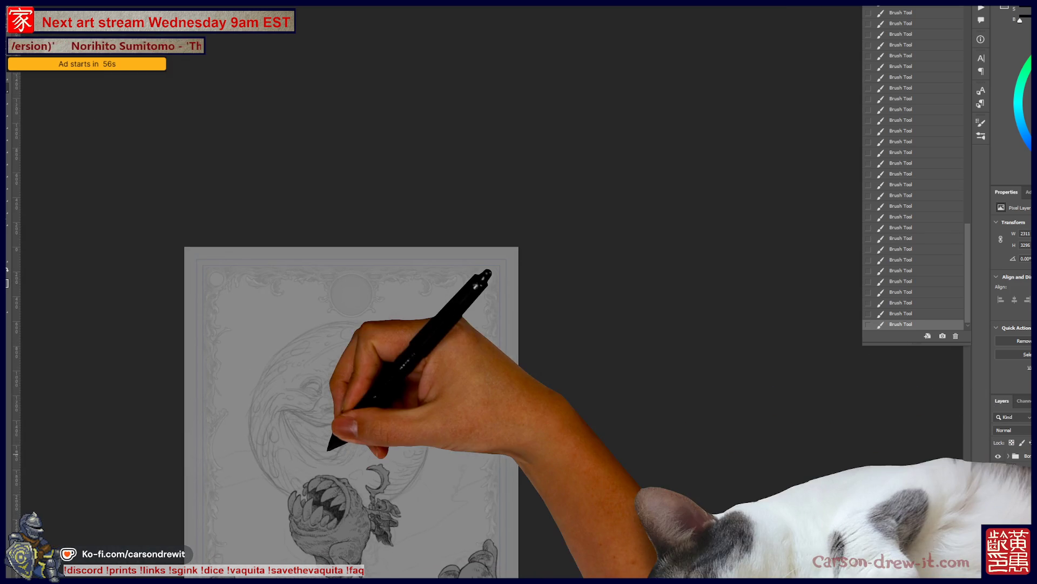
scroll(383, 324, "down", 1)
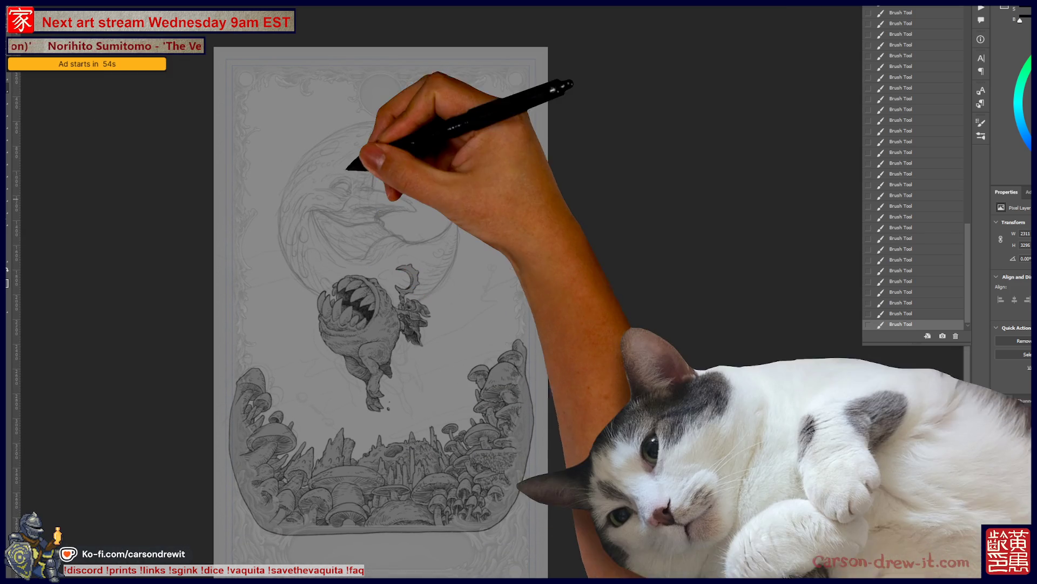
key("ctrl+plus")
key("ctrl+plus")
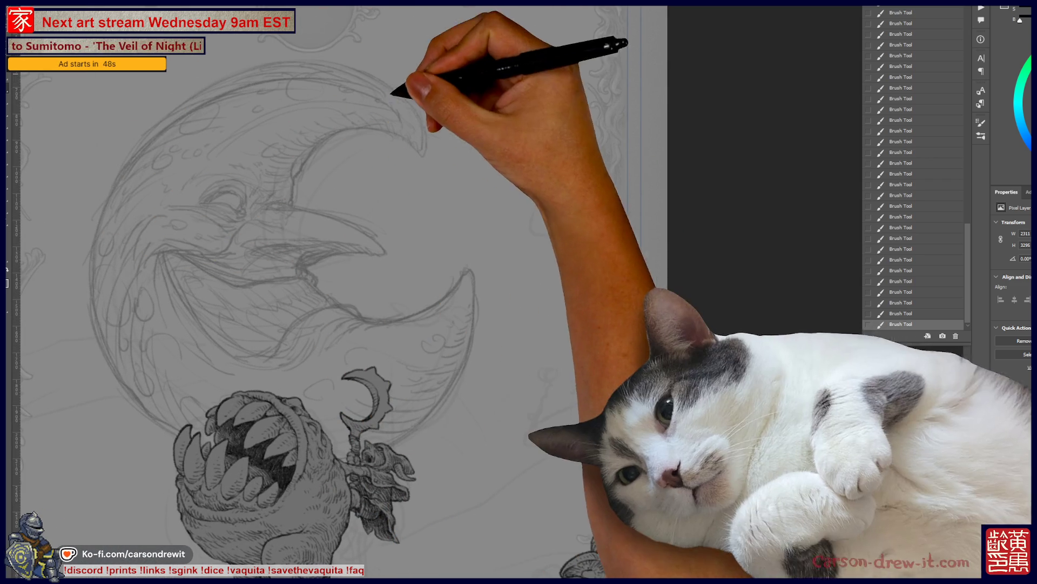
left_click_drag(325, 324, 460, 183)
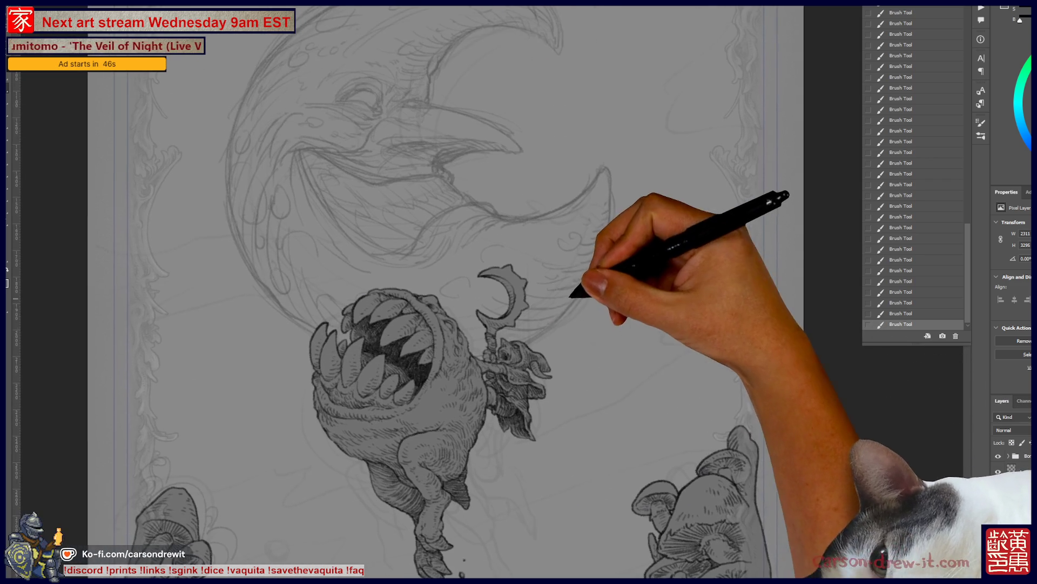
scroll(519, 292, "down", 3)
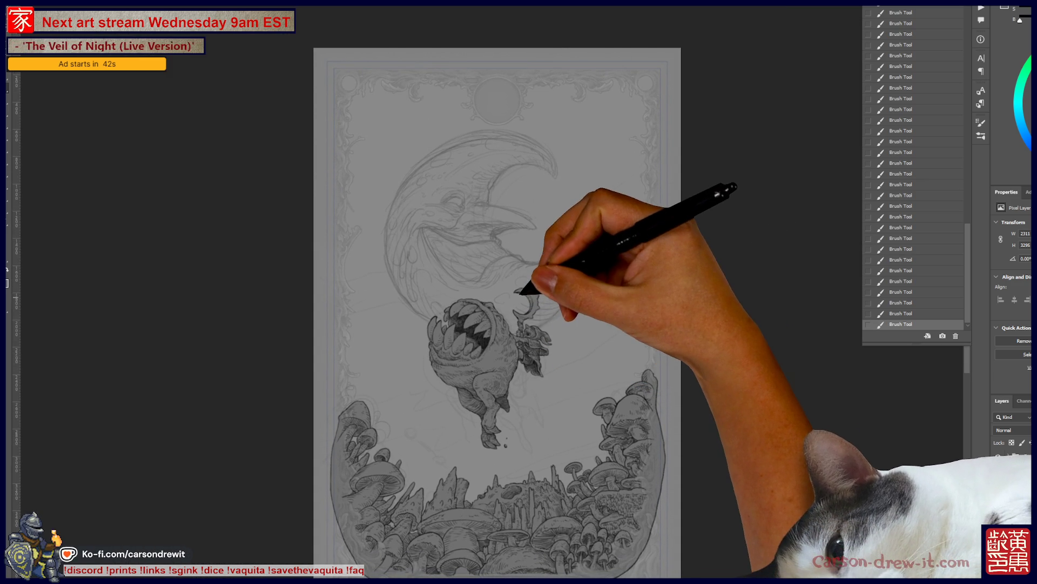
scroll(504, 265, "up", 5)
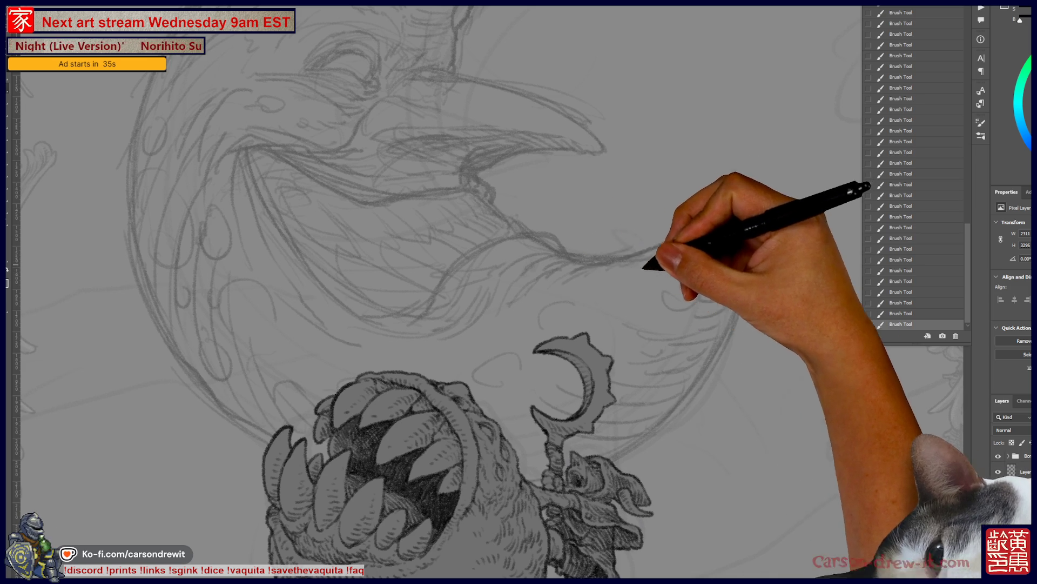
left_click_drag(619, 377, 554, 419)
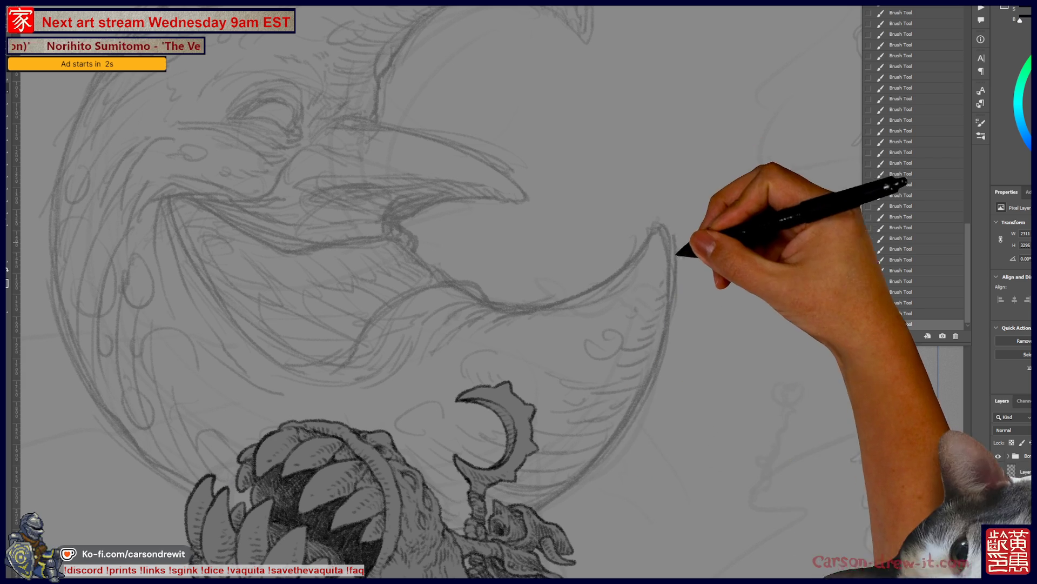
scroll(433, 291, "up", 3)
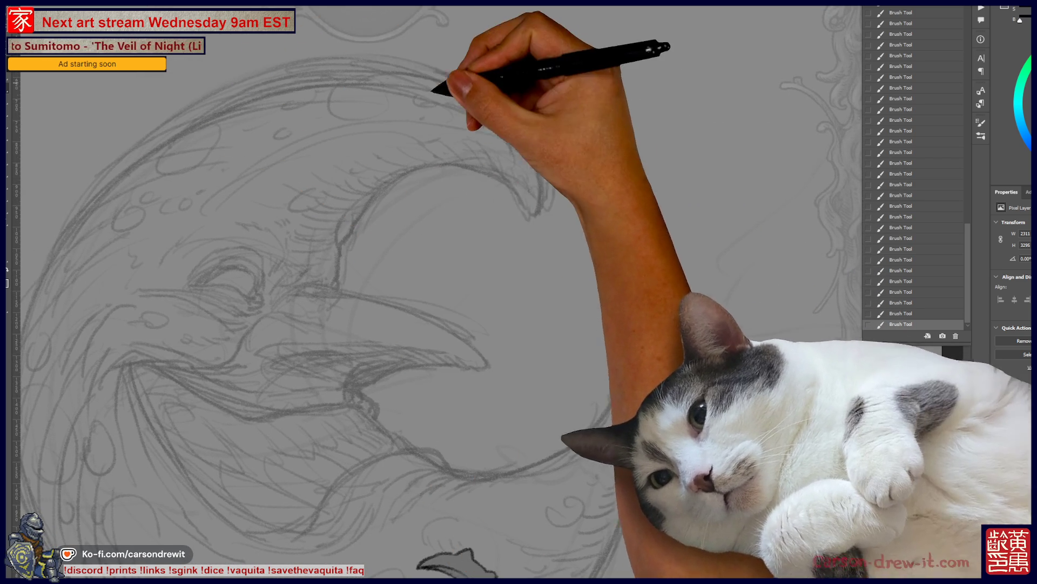
left_click_drag(432, 303, 529, 243)
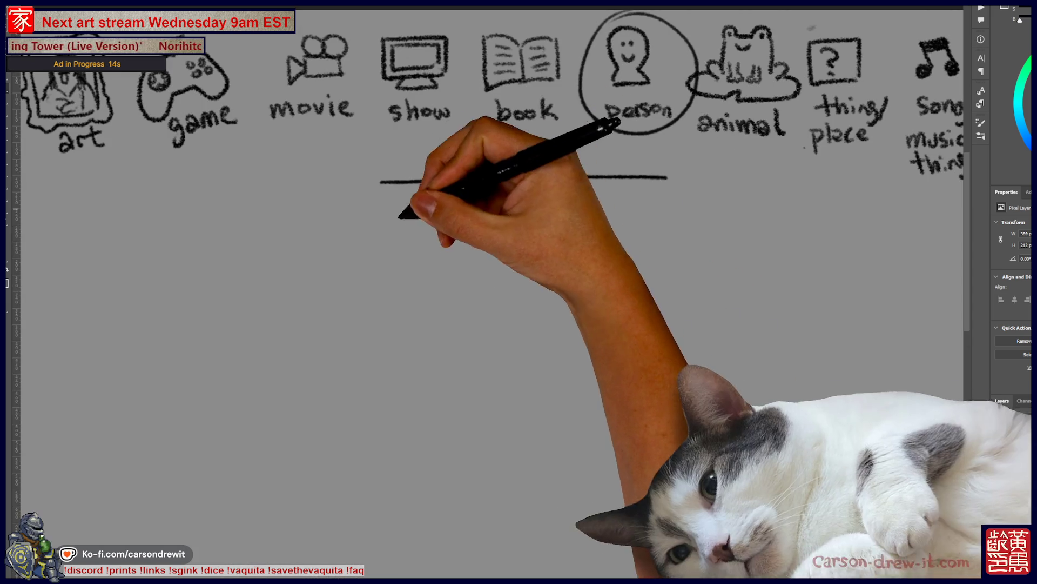
- Sketch the first man's bald head with a scowling brow and his arm
left_click_drag(368, 321, 340, 367)
left_click_drag(372, 321, 397, 347)
left_click_drag(352, 340, 373, 339)
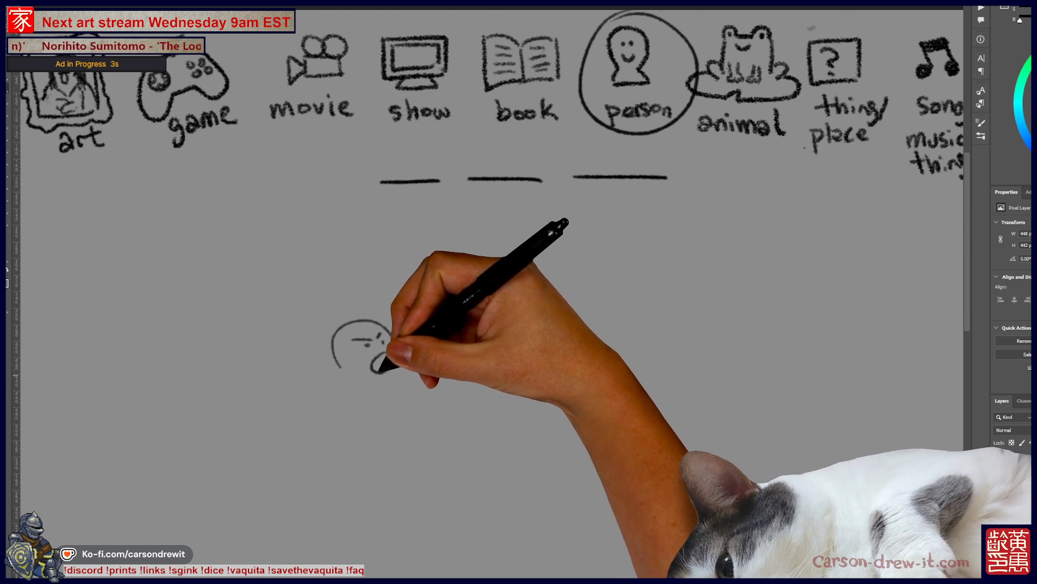
left_click_drag(366, 406, 424, 396)
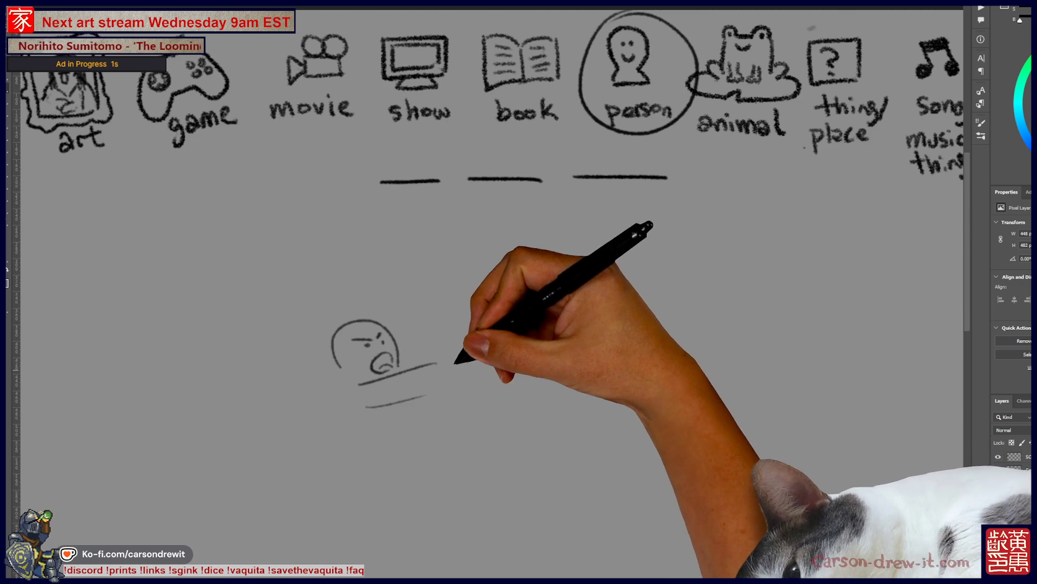
left_click_drag(442, 358, 458, 379)
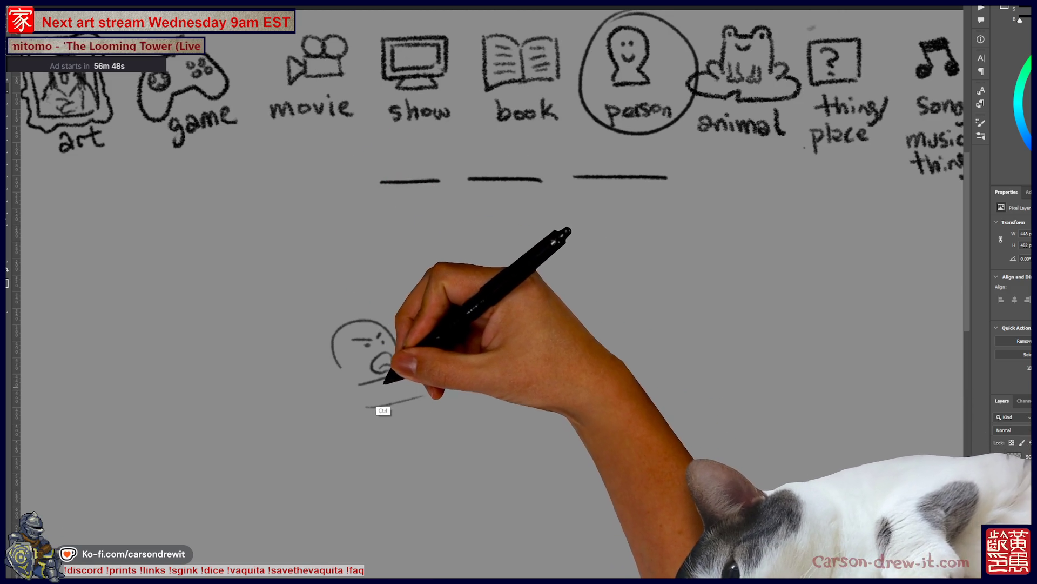
left_click_drag(408, 388, 392, 403)
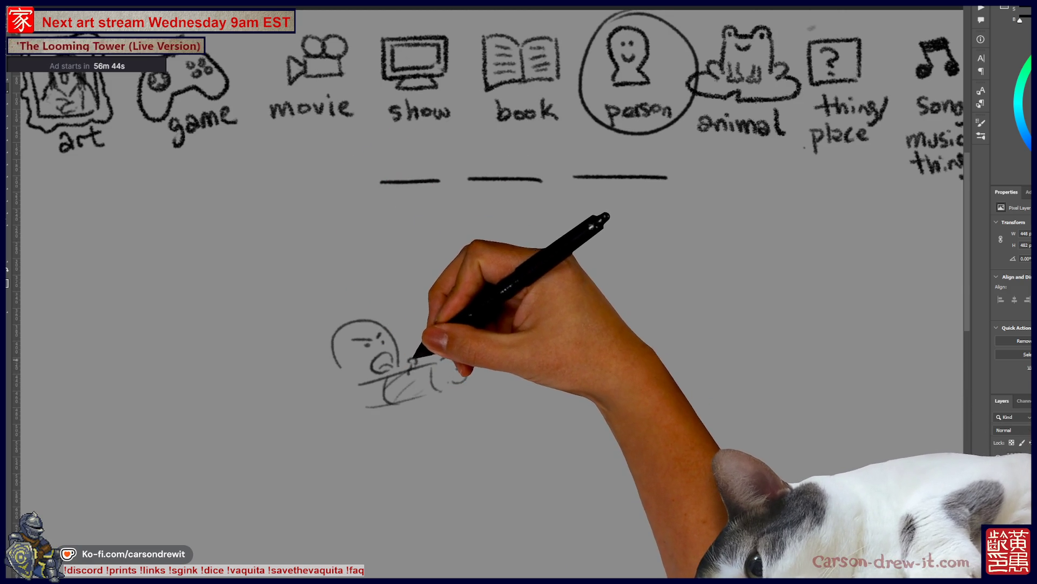
- Draw the rod and long rightward tube in his gripping hand, with lines beneath
left_click_drag(414, 357, 421, 244)
left_click_drag(361, 431, 486, 440)
left_click_drag(438, 373, 435, 389)
left_click_drag(446, 357, 464, 380)
left_click_drag(360, 405, 327, 442)
mouse_move(481, 403)
left_mouse_down()
mouse_move(410, 478)
mouse_move(438, 475)
left_mouse_up()
left_click_drag(451, 354, 459, 381)
left_click_drag(489, 439, 527, 425)
mouse_move(491, 394)
left_mouse_down()
mouse_move(537, 378)
mouse_move(532, 418)
left_mouse_up()
left_click_drag(535, 378, 558, 373)
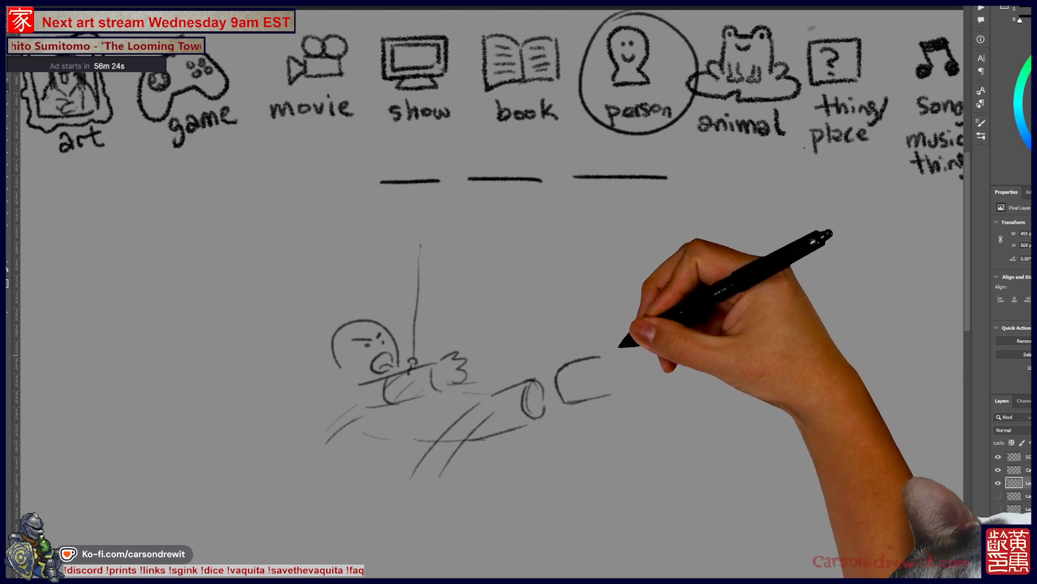
- Sketch the second man's forearm, a small hand, and his head with mirror, face and ear
left_click_drag(589, 399, 632, 389)
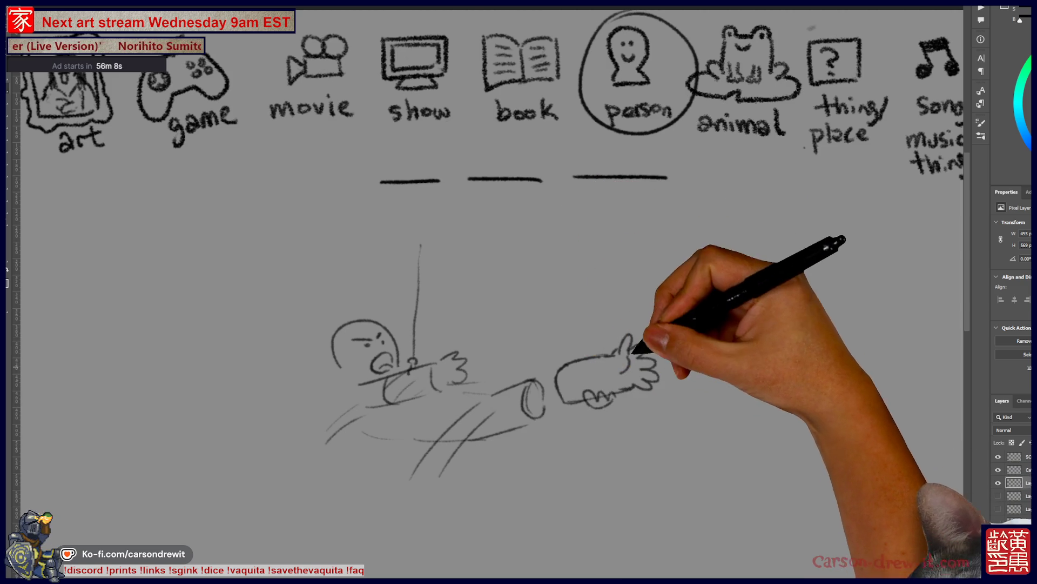
left_click_drag(501, 435, 525, 427)
mouse_move(543, 297)
left_mouse_down()
mouse_move(559, 252)
mouse_move(580, 272)
left_mouse_up()
left_click_drag(567, 238, 562, 270)
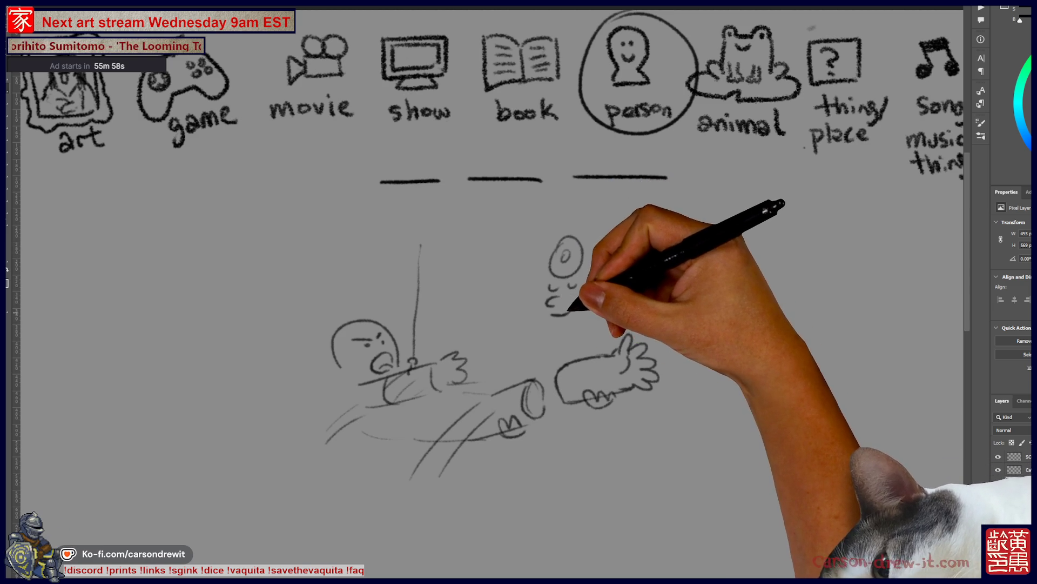
mouse_move(568, 283)
left_mouse_down()
mouse_move(577, 286)
mouse_move(570, 319)
left_mouse_up()
left_click_drag(589, 264, 596, 280)
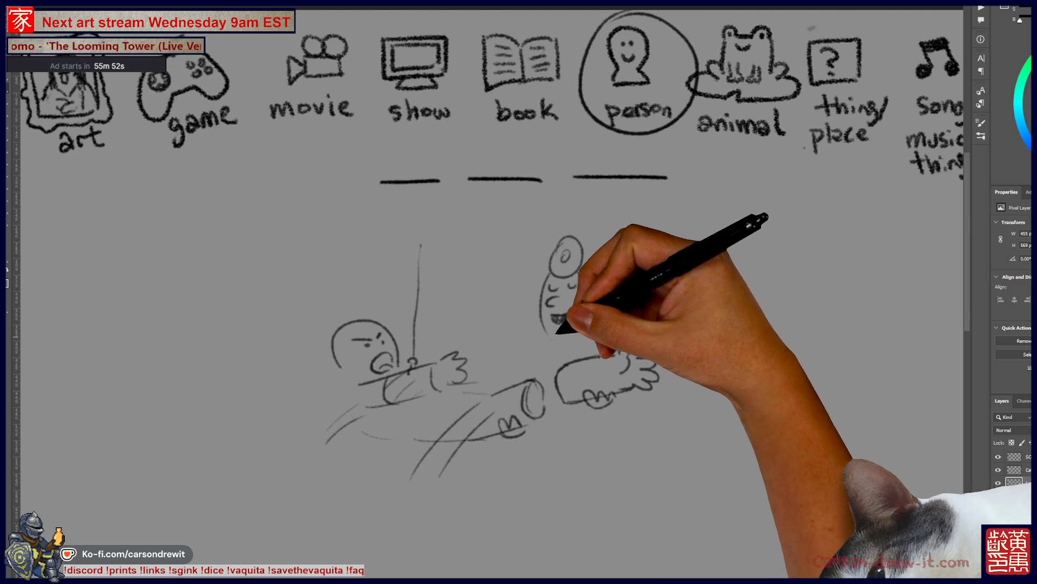
- Add the second man's shoulders, a fist on the tube and rounded shapes below
left_click_drag(591, 271, 597, 307)
mouse_move(562, 354)
left_mouse_down()
mouse_move(601, 332)
mouse_move(537, 343)
mouse_move(590, 348)
mouse_move(608, 370)
left_mouse_up()
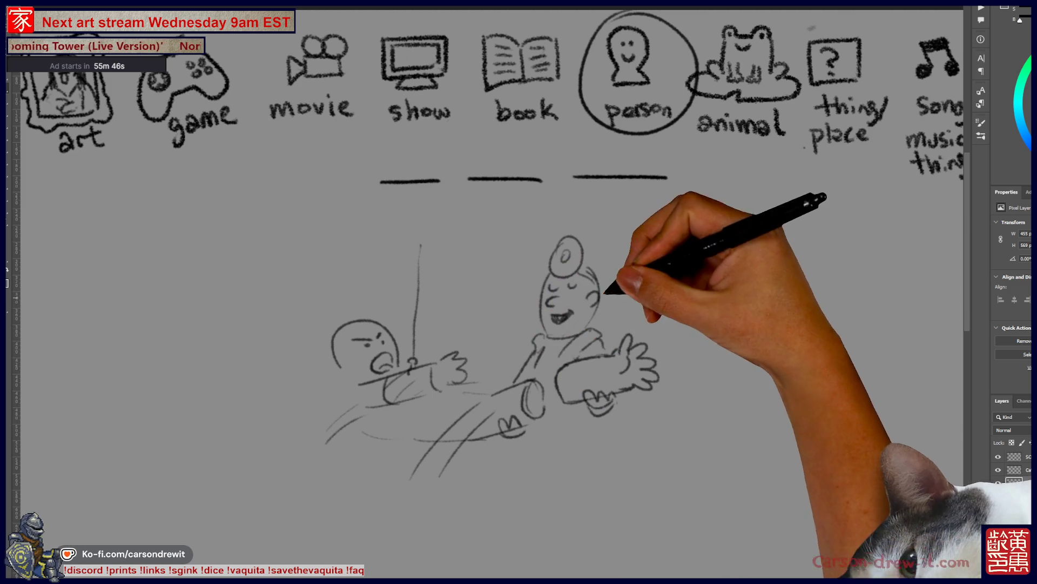
left_click_drag(570, 446, 565, 459)
mouse_move(613, 359)
left_mouse_down()
mouse_move(654, 358)
mouse_move(646, 339)
left_mouse_up()
mouse_move(564, 459)
left_mouse_down()
mouse_move(592, 444)
mouse_move(611, 495)
mouse_move(643, 468)
mouse_move(708, 447)
left_mouse_up()
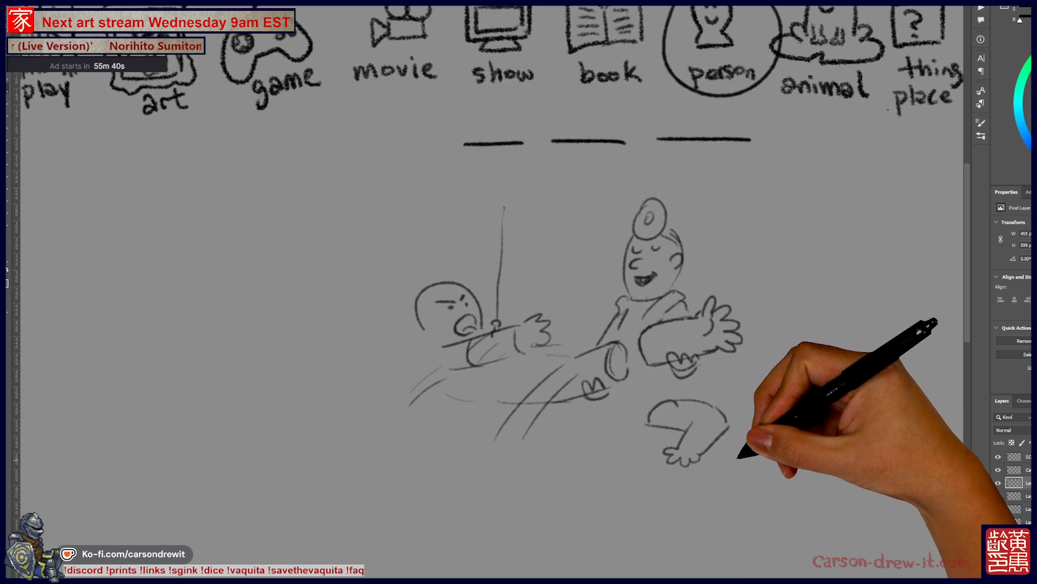
- Touch up the second man's arm, face and body, undoing a stray arch stroke
left_click_drag(587, 466, 592, 490)
mouse_move(643, 378)
left_mouse_down()
mouse_move(718, 398)
mouse_move(672, 382)
mouse_move(716, 413)
mouse_move(575, 370)
left_mouse_up()
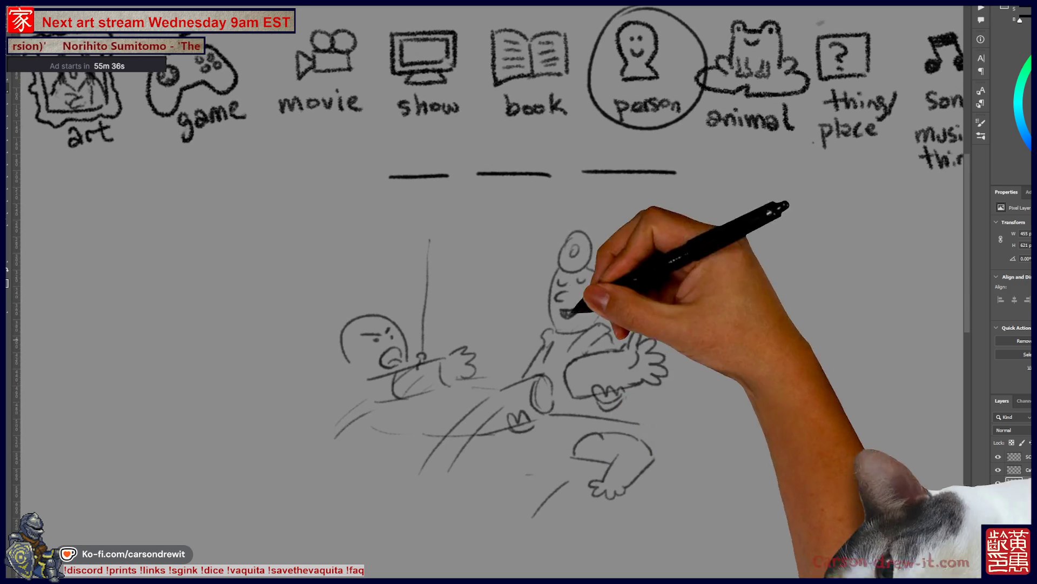
left_click_drag(506, 390, 510, 382)
mouse_move(573, 292)
left_mouse_down()
mouse_move(590, 475)
mouse_move(537, 452)
mouse_move(581, 426)
mouse_move(547, 446)
left_mouse_up()
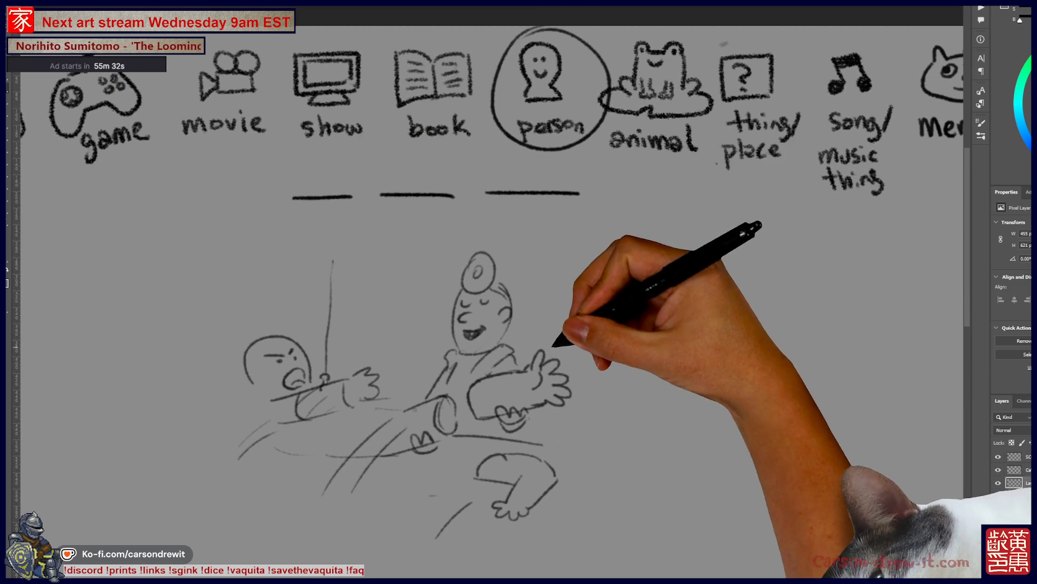
left_click_drag(597, 422, 529, 396)
left_click_drag(573, 323, 613, 322)
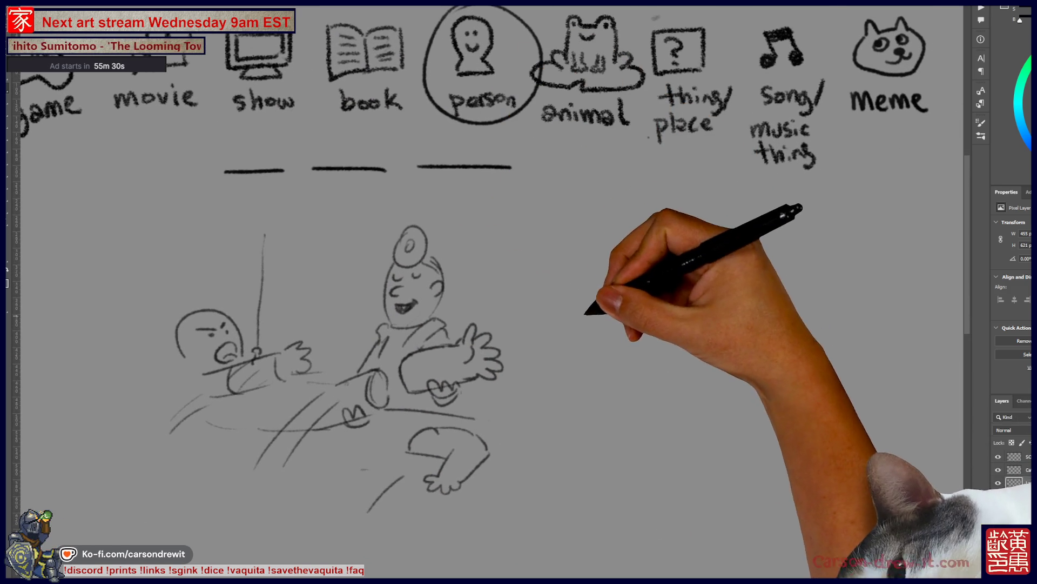
key("ctrl+z")
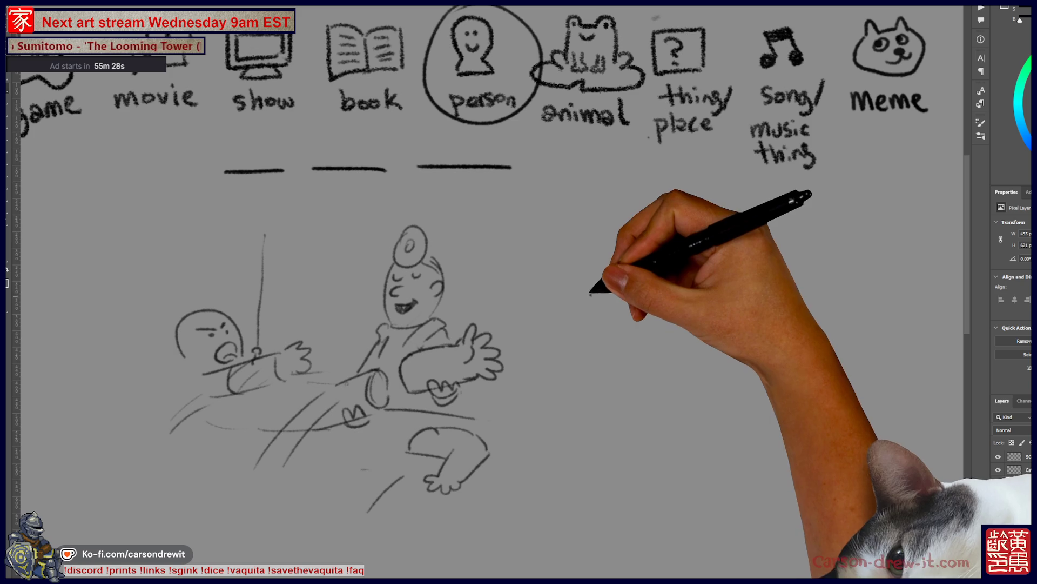
- Sketch a third figure's hand, arm and fist, and outline his head
mouse_move(603, 297)
left_mouse_down()
mouse_move(616, 308)
mouse_move(599, 326)
left_mouse_up()
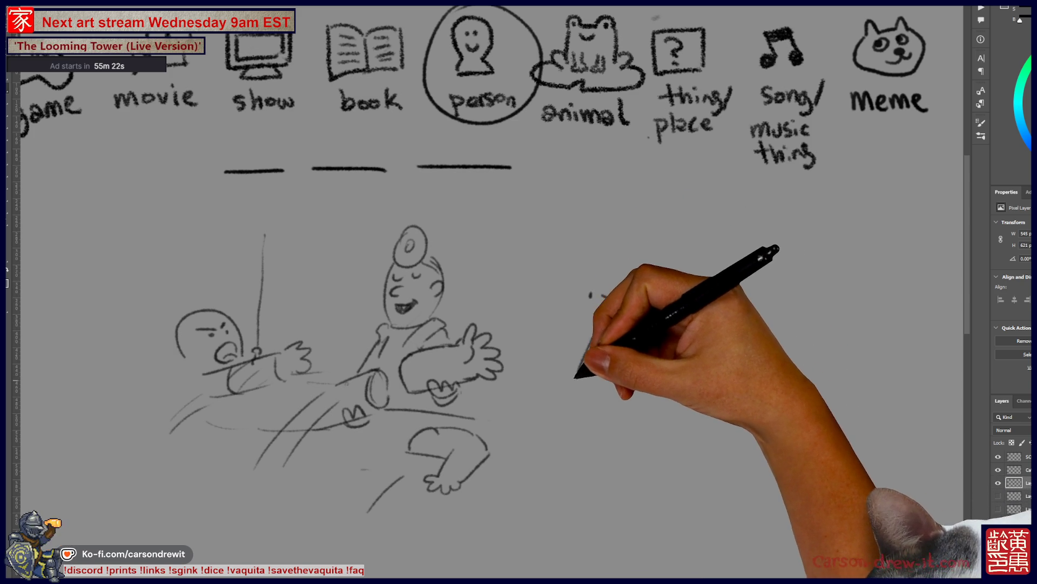
mouse_move(577, 372)
left_mouse_down()
mouse_move(583, 397)
mouse_move(606, 367)
left_mouse_up()
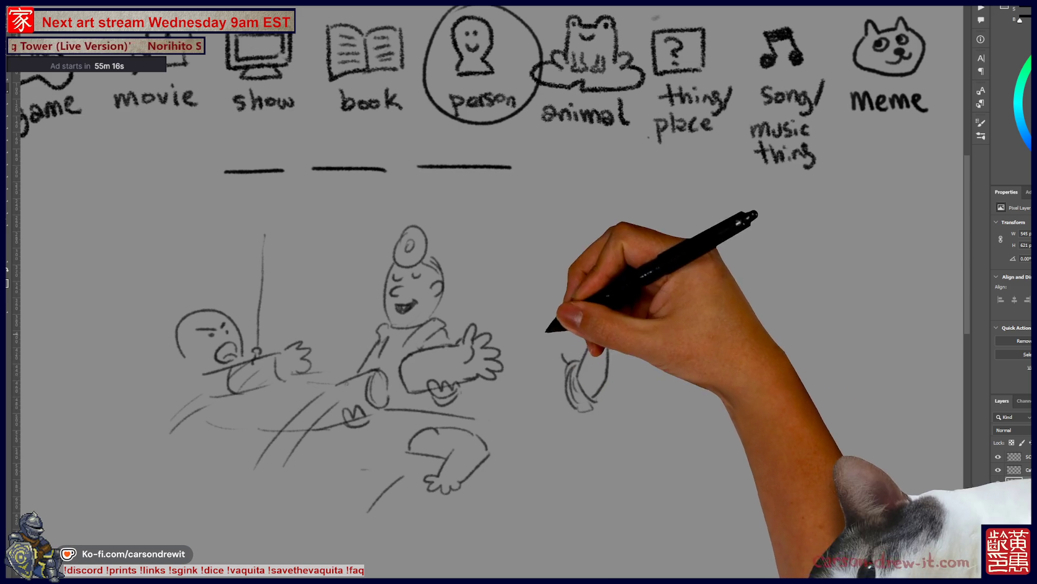
left_click_drag(562, 400, 563, 331)
left_click_drag(591, 295, 579, 277)
left_click_drag(600, 314, 616, 338)
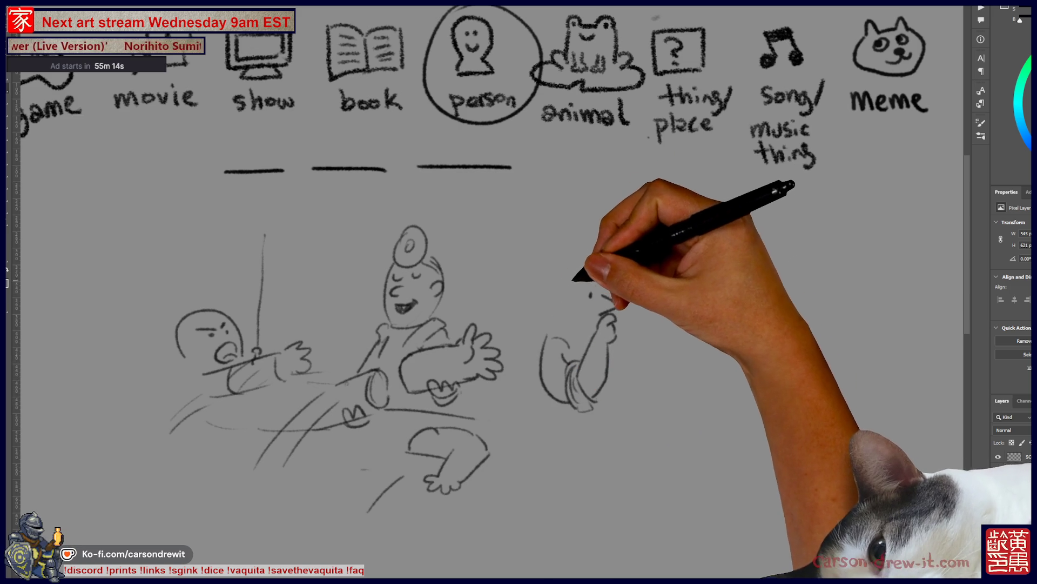
mouse_move(557, 293)
left_mouse_down()
mouse_move(605, 283)
mouse_move(563, 317)
mouse_move(608, 315)
left_mouse_up()
- Give the doctor an ear, head mirror, eye, nose and a hand at his chin
left_click(591, 294)
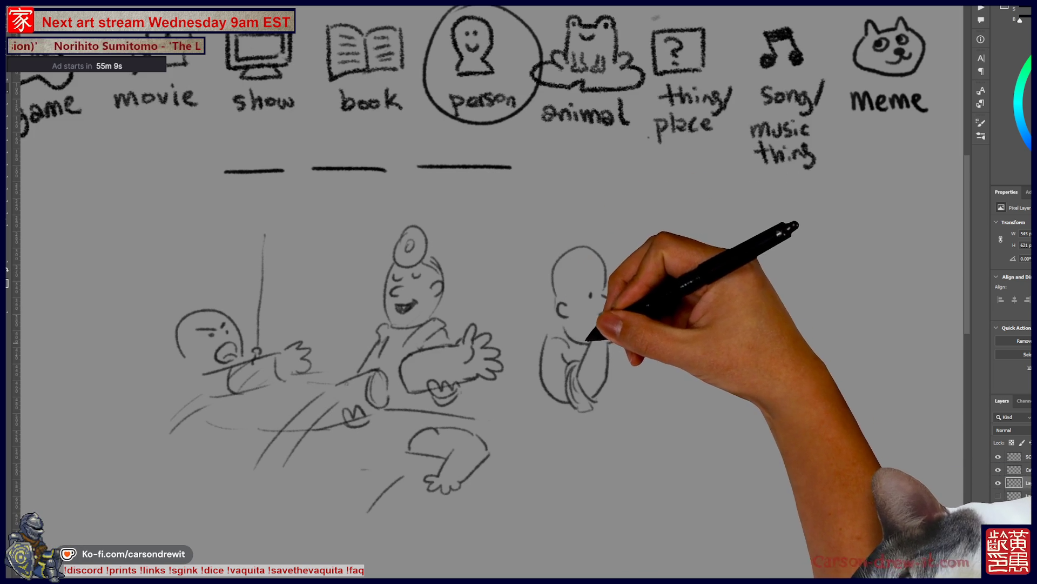
left_click_drag(556, 284, 565, 283)
left_click_drag(601, 314, 615, 339)
left_click_drag(607, 271, 611, 258)
left_click_drag(598, 329, 505, 283)
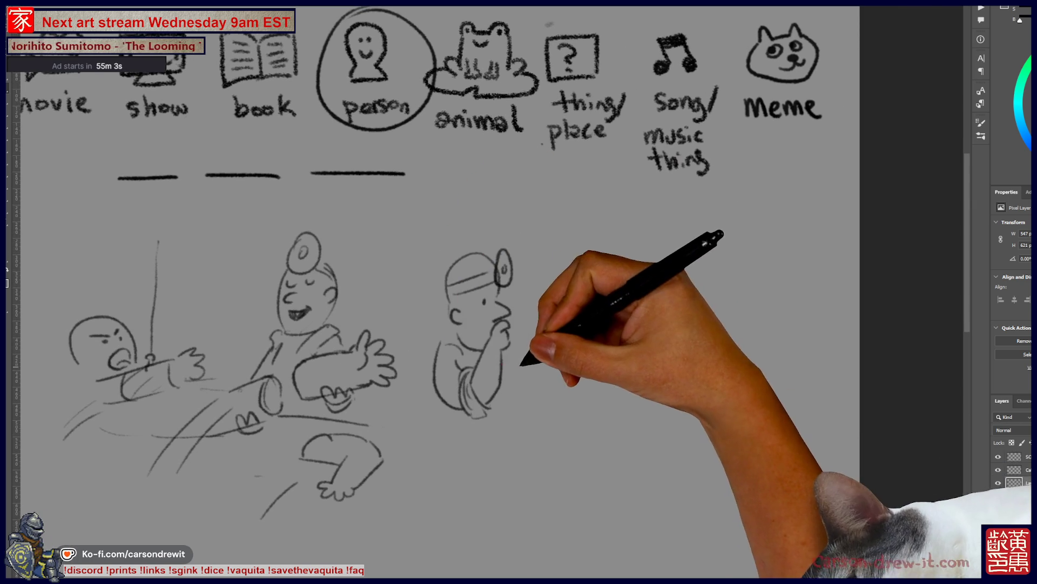
left_click_drag(495, 338, 504, 364)
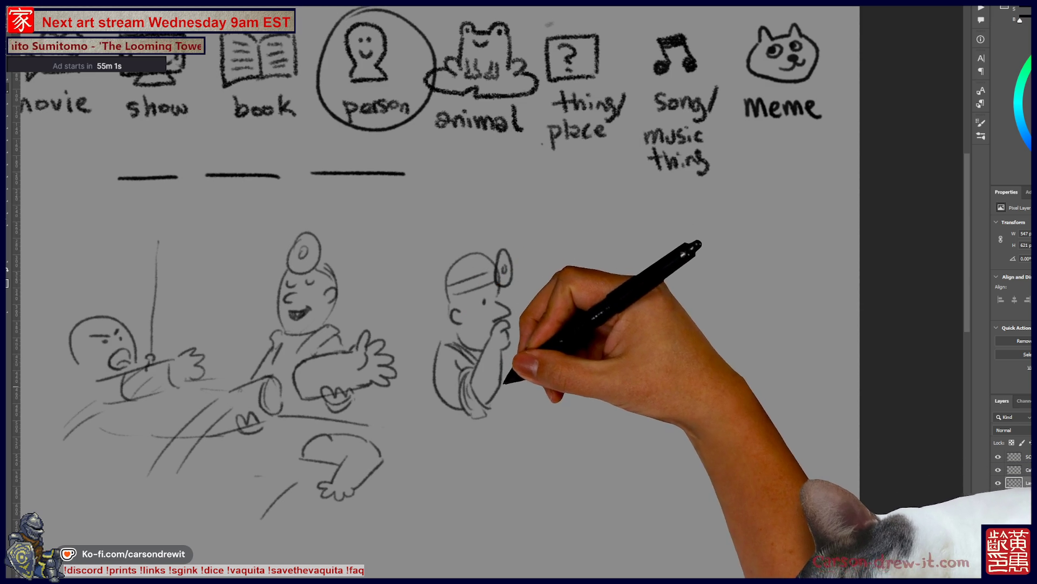
- Start a new figure's curved outline to the right of the doctor
left_click_drag(537, 429, 496, 447)
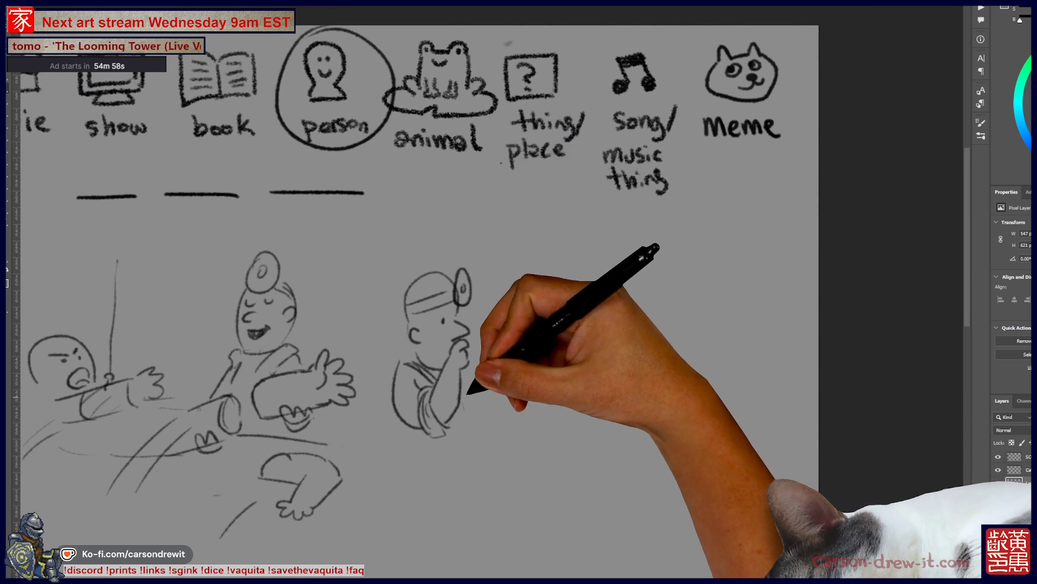
left_click_drag(620, 369, 670, 376)
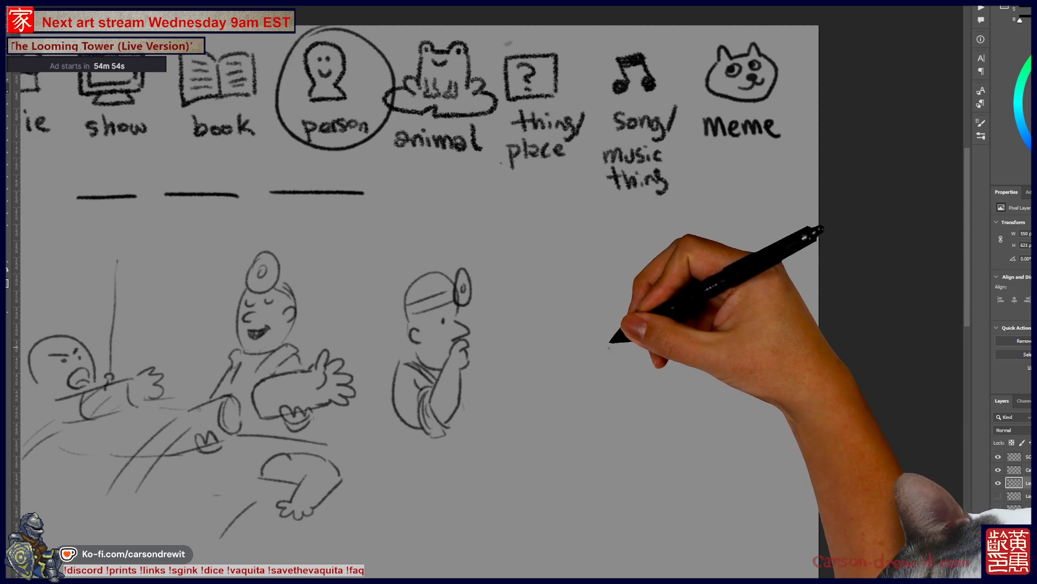
mouse_move(618, 356)
left_mouse_down()
mouse_move(621, 347)
mouse_move(604, 380)
left_mouse_up()
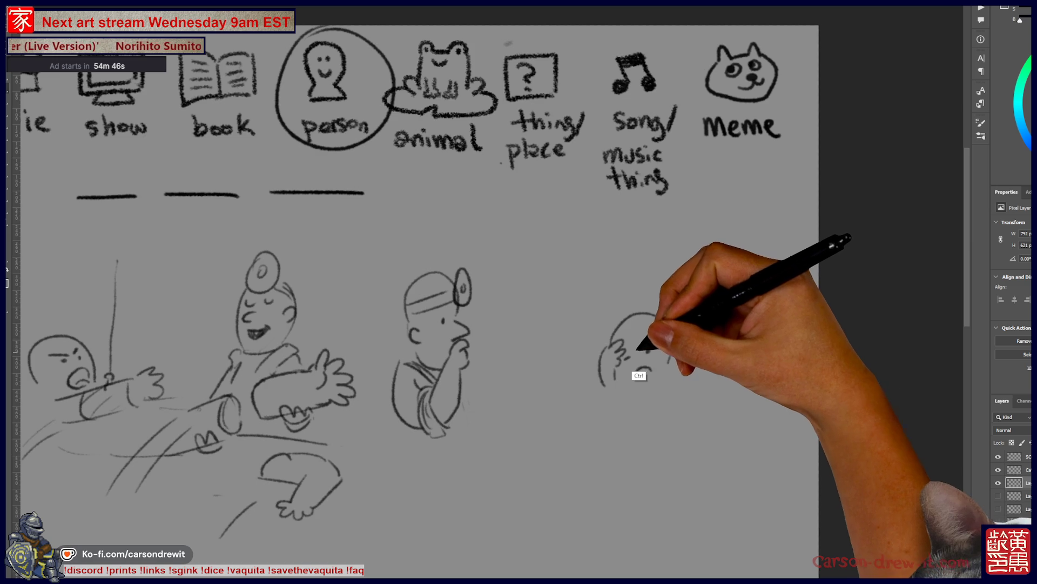
- Draw the worried bald man's frowning face, worry marks and ear, plus a speech curve by the doctor
key("ctrl")
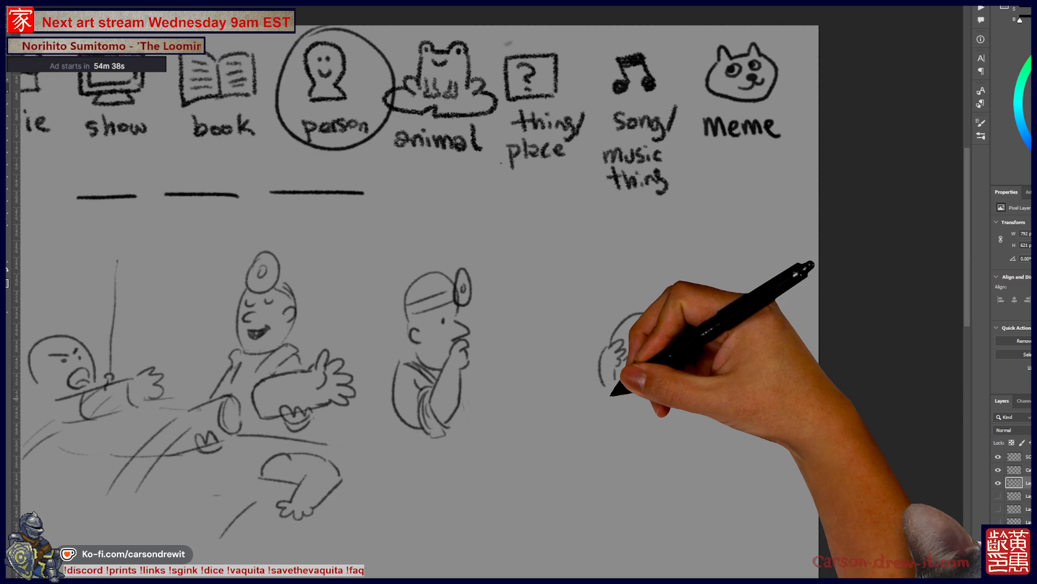
mouse_move(622, 358)
left_mouse_down()
mouse_move(651, 352)
mouse_move(651, 373)
left_mouse_up()
left_click_drag(670, 337, 667, 360)
mouse_move(638, 326)
left_mouse_down()
mouse_move(647, 330)
mouse_move(663, 307)
mouse_move(673, 314)
left_mouse_up()
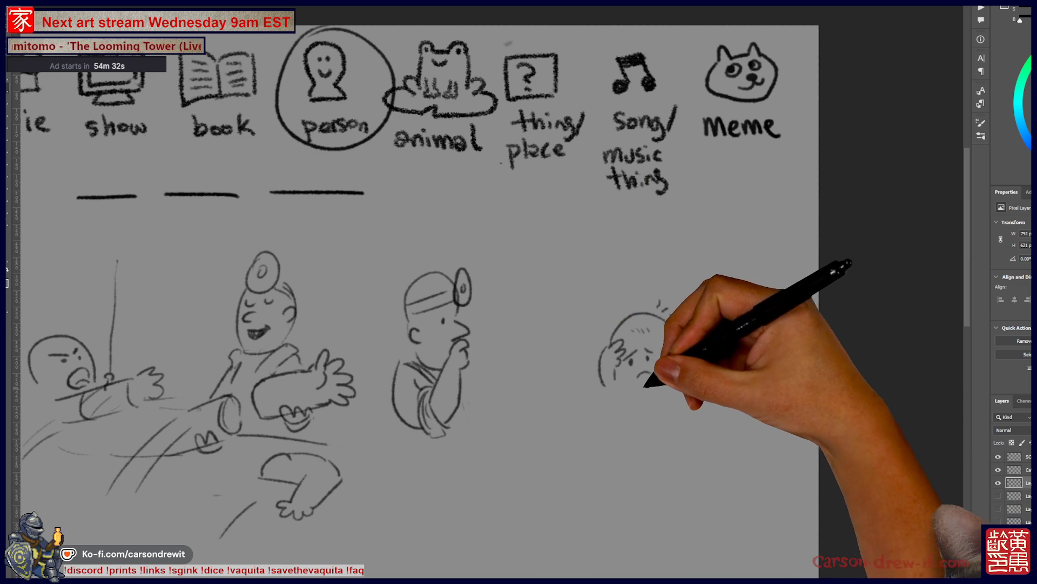
mouse_move(630, 367)
left_mouse_down()
mouse_move(676, 368)
mouse_move(660, 422)
mouse_move(683, 397)
mouse_move(680, 440)
mouse_move(648, 426)
mouse_move(663, 425)
left_mouse_up()
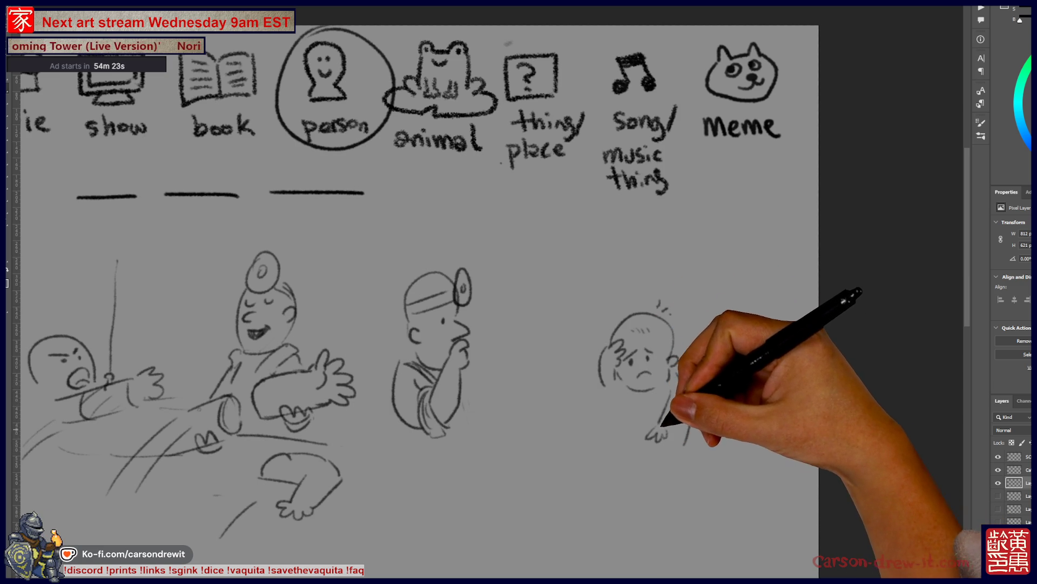
mouse_move(616, 362)
left_mouse_down()
mouse_move(627, 378)
mouse_move(648, 373)
mouse_move(672, 335)
left_mouse_up()
left_click_drag(658, 299, 662, 309)
mouse_move(538, 310)
left_mouse_down()
mouse_move(489, 318)
mouse_move(572, 222)
mouse_move(586, 294)
left_mouse_up()
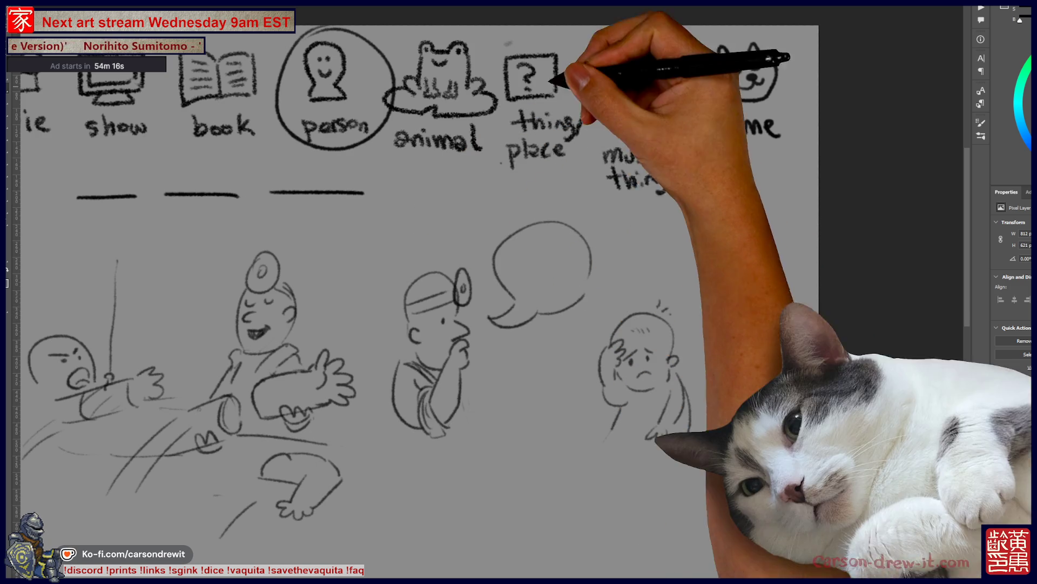
- Remove the speech curve and draw a small head with eyes above the doctor
key("ctrl+z")
key("ctrl+z")
key("ctrl+z")
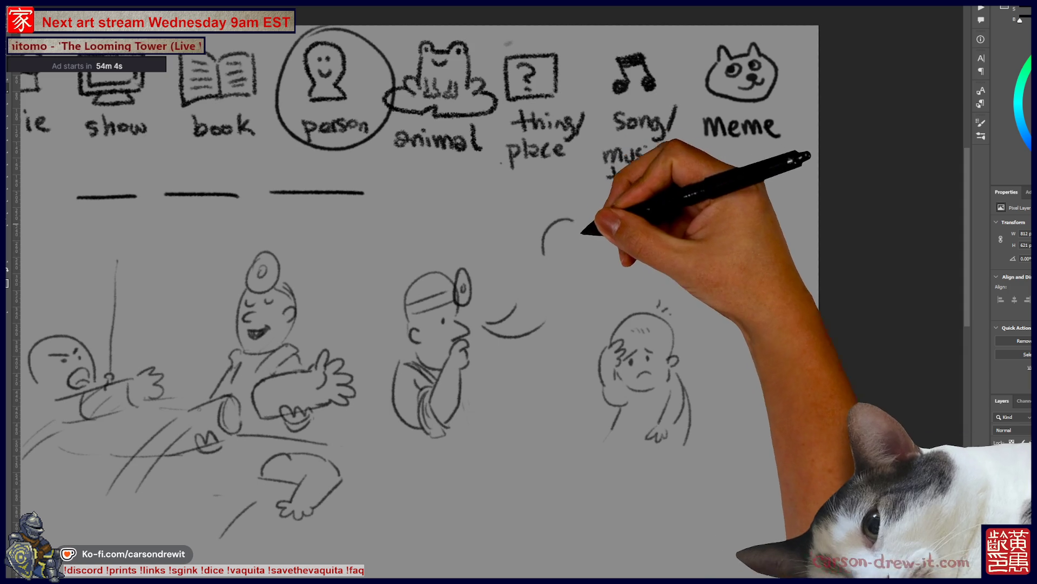
left_click_drag(568, 220, 582, 247)
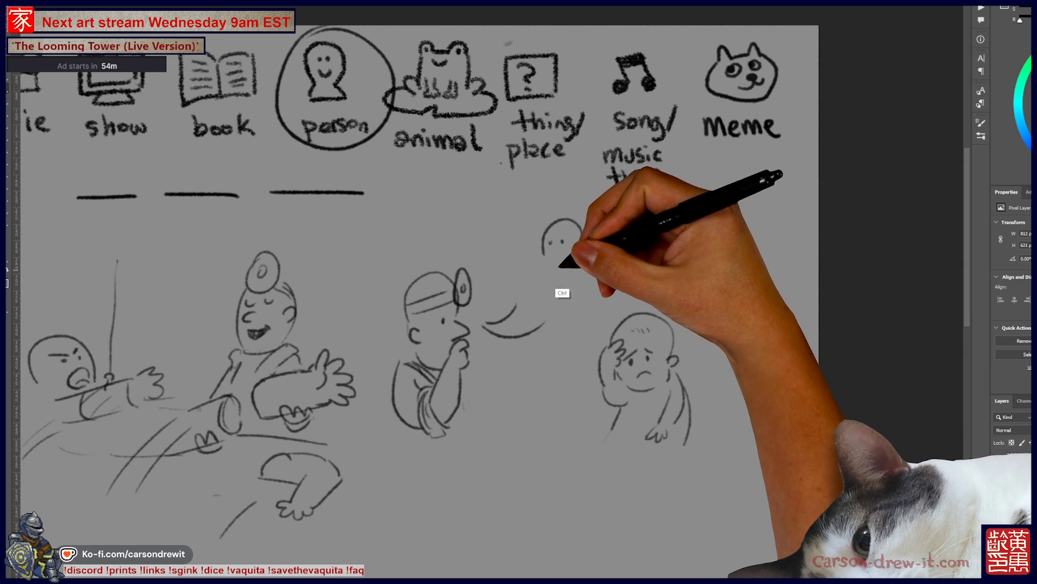
key("ctrl+z")
key("ctrl+z")
key("ctrl+z")
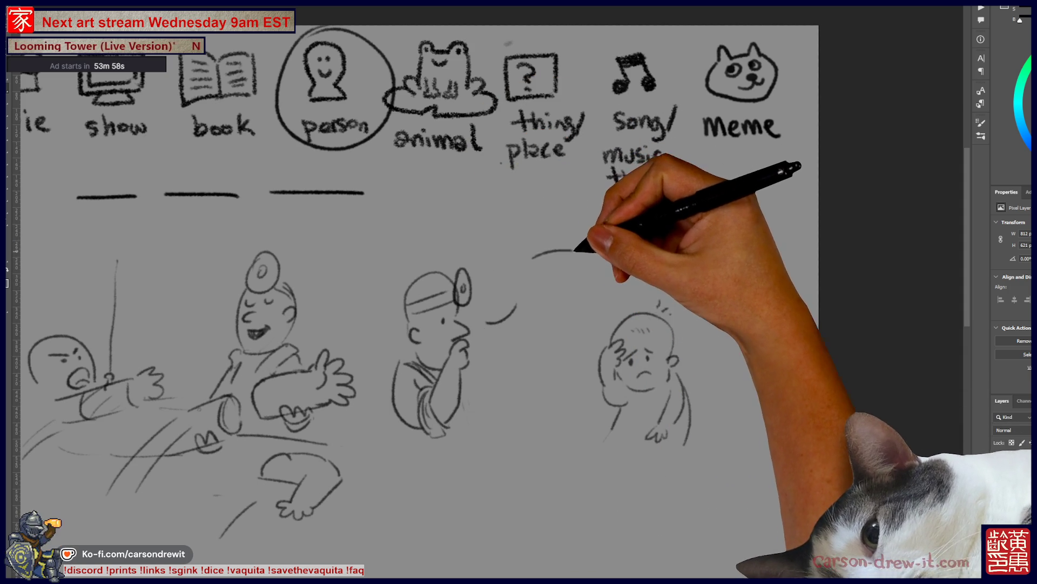
left_click_drag(573, 253, 565, 292)
left_click(546, 268)
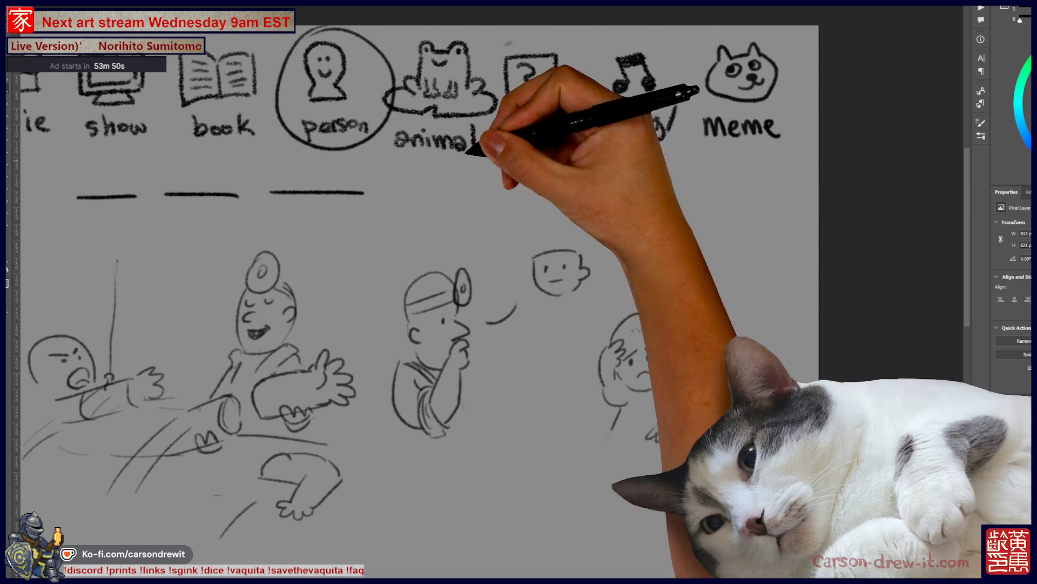
- Add worry ticks over the bald head, a large bubble around the small head, and chin arm lines
left_click_drag(658, 301, 671, 312)
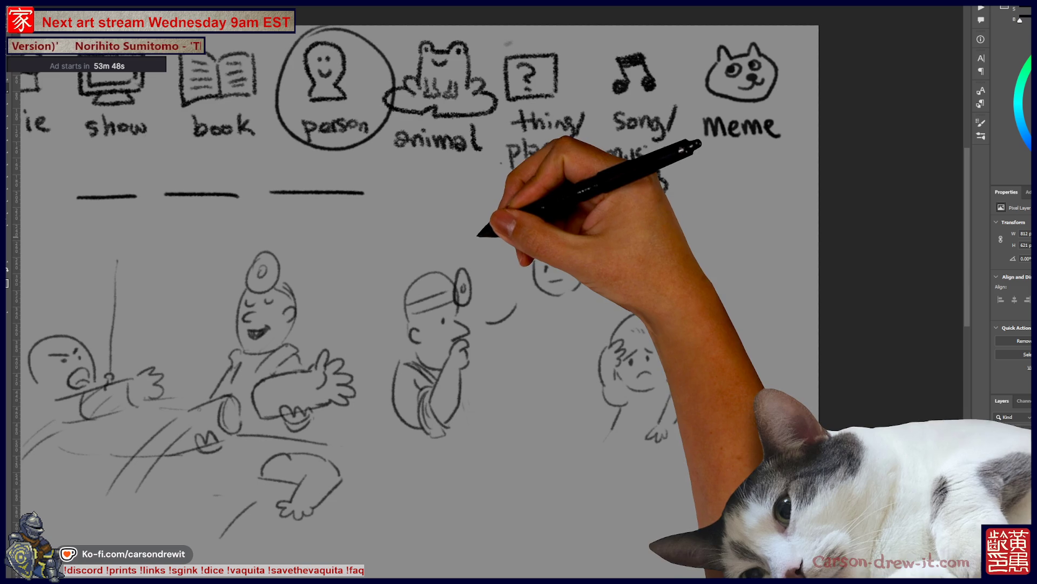
mouse_move(499, 211)
left_mouse_down()
mouse_move(492, 239)
mouse_move(465, 224)
mouse_move(492, 232)
left_mouse_up()
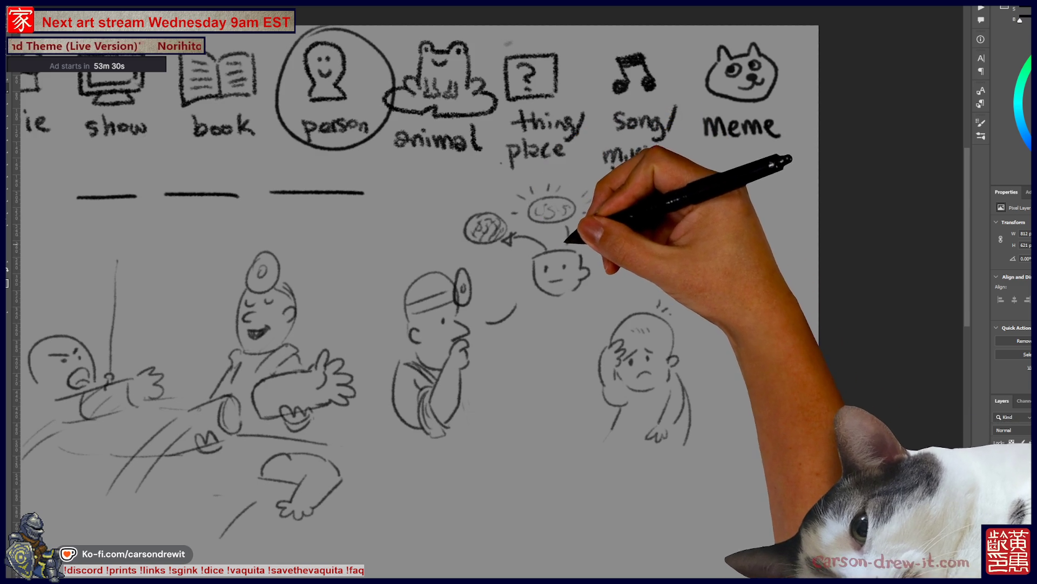
mouse_move(499, 294)
left_mouse_down()
mouse_move(457, 200)
mouse_move(606, 273)
mouse_move(524, 305)
left_mouse_up()
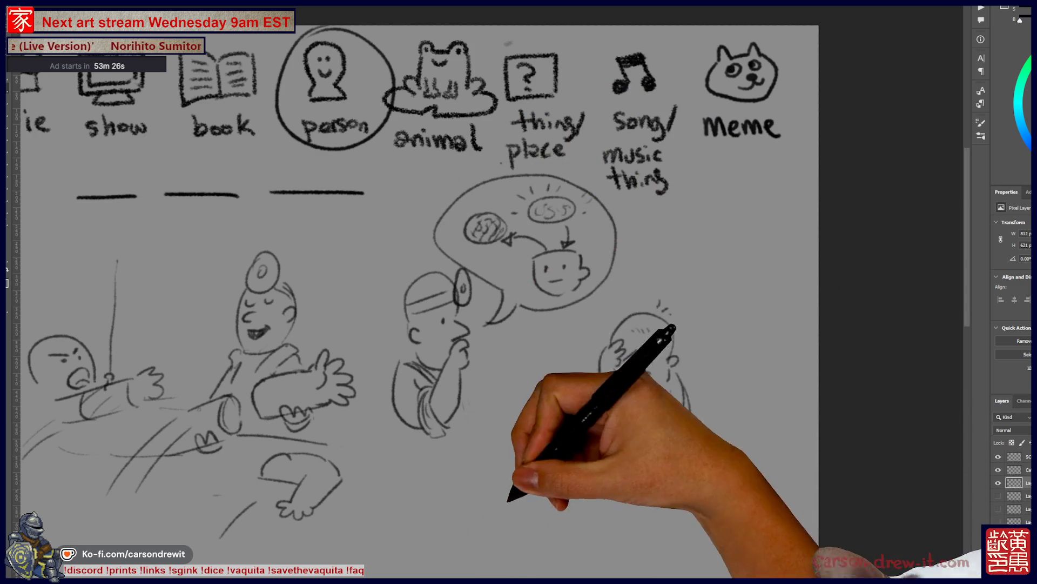
key("ctrl+minus")
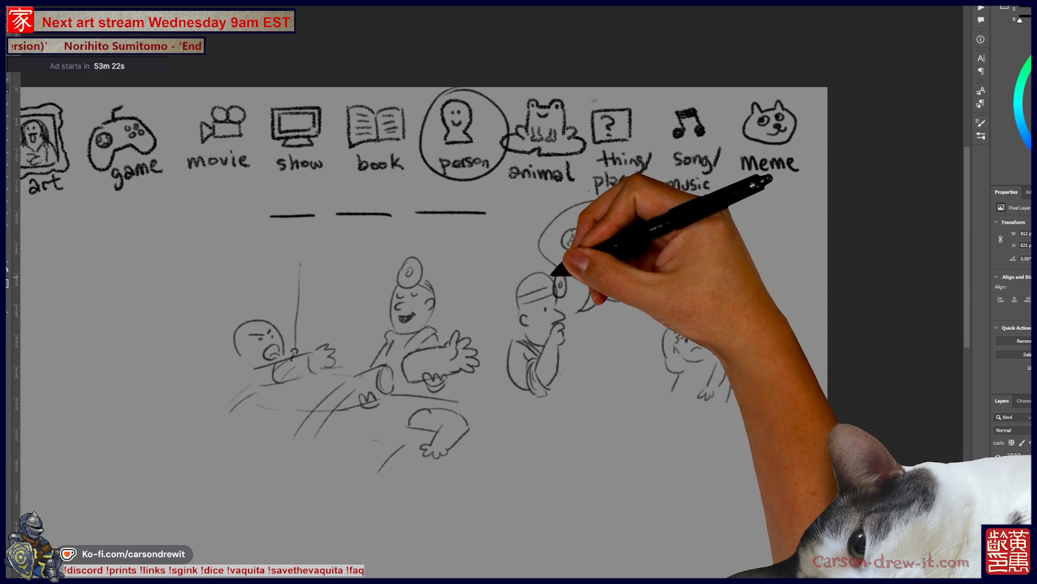
key("ctrl+plus")
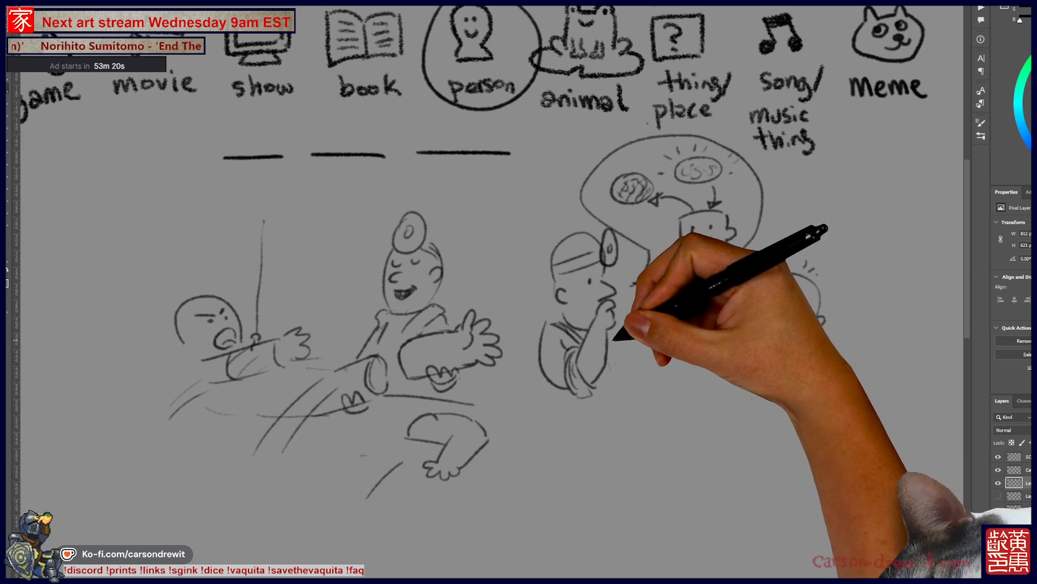
left_click_drag(612, 338, 628, 372)
- Sketch an angry man with a raised arm and '!?' marks above him
left_click_drag(743, 251, 608, 256)
left_click_drag(704, 309, 735, 264)
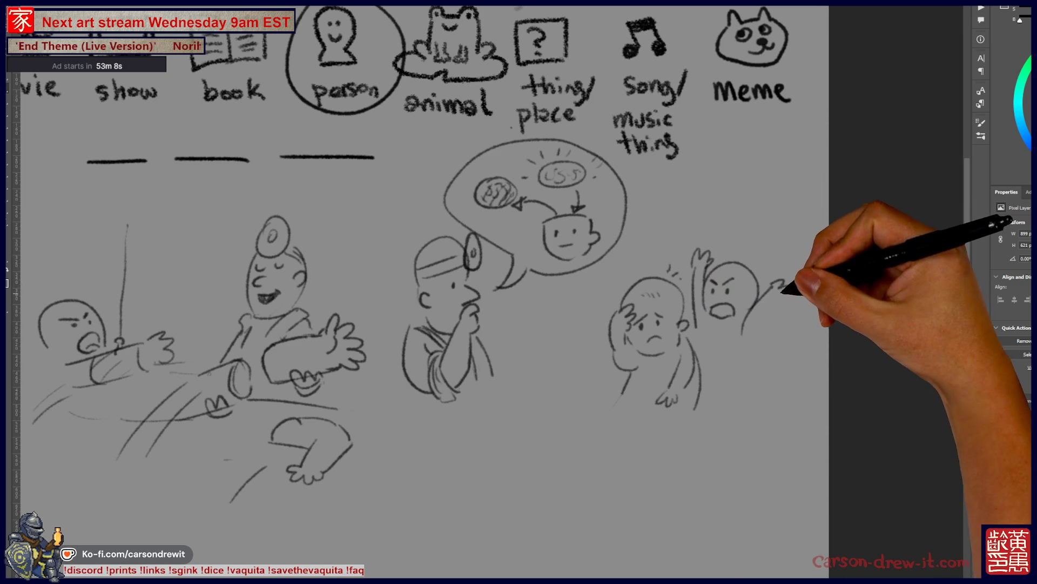
left_click_drag(773, 303, 710, 336)
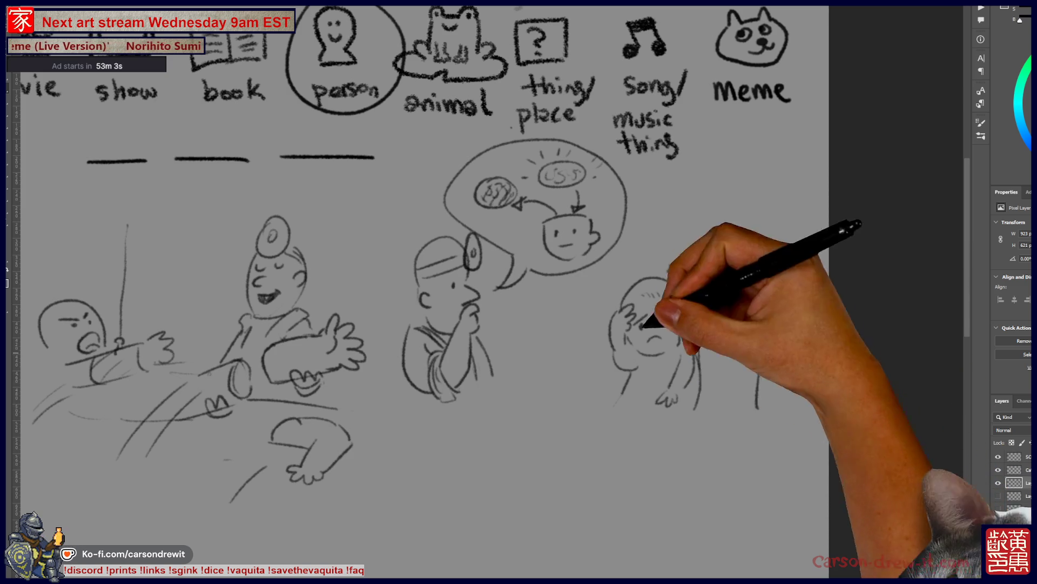
mouse_move(722, 201)
left_mouse_down()
mouse_move(721, 224)
mouse_move(738, 231)
left_mouse_up()
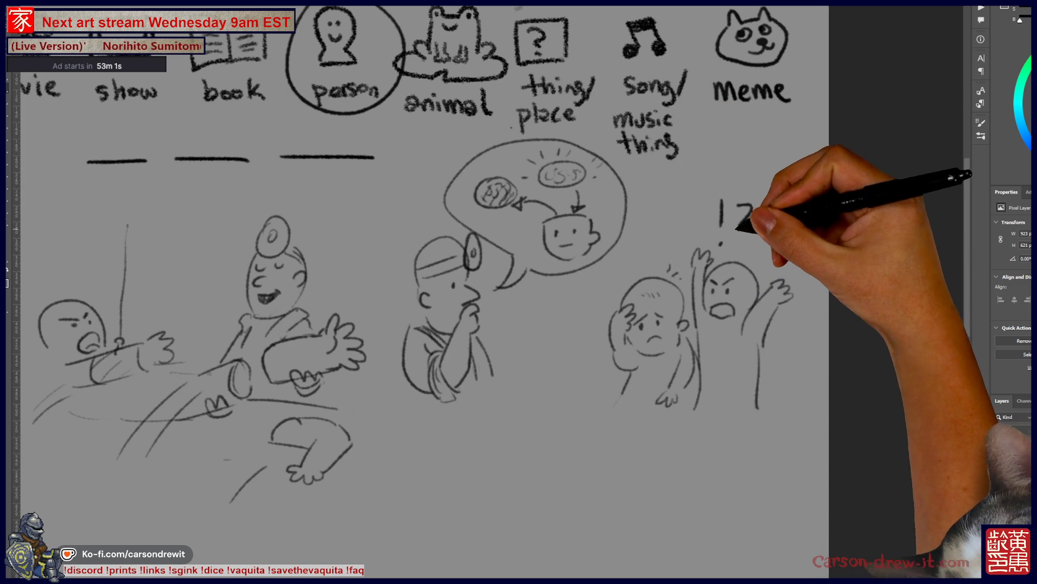
left_click(720, 245)
left_click(740, 246)
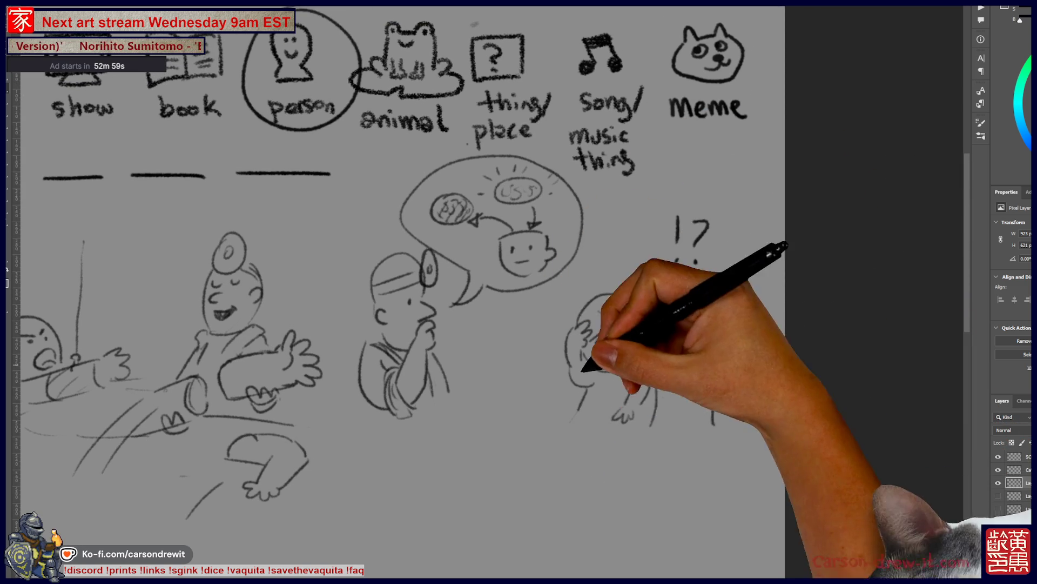
- Draw a speech bubble holding a small bottle beside the '!?' and touch up the marks
left_click_drag(410, 292, 497, 262)
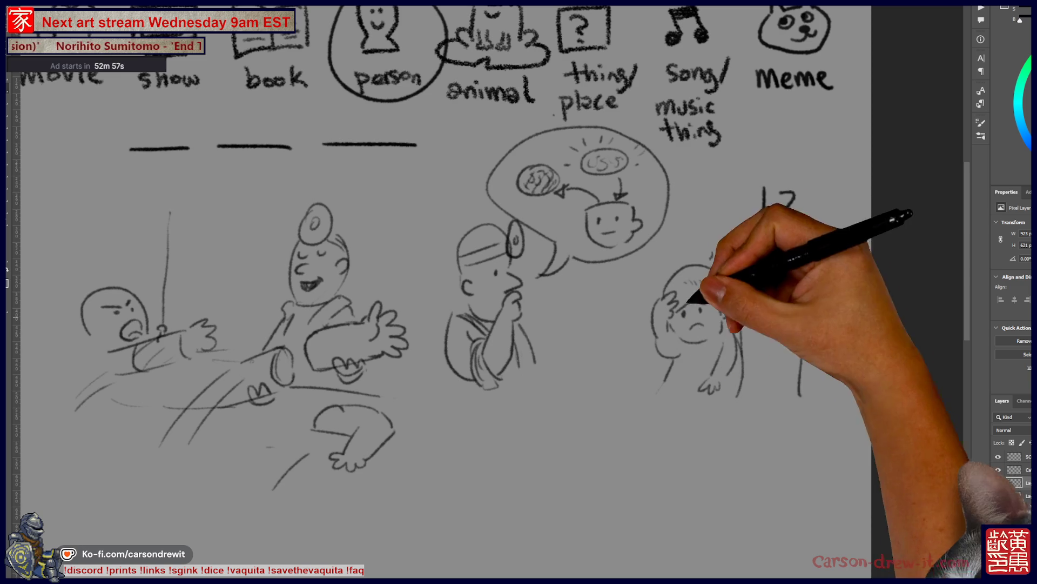
left_click_drag(724, 231, 751, 195)
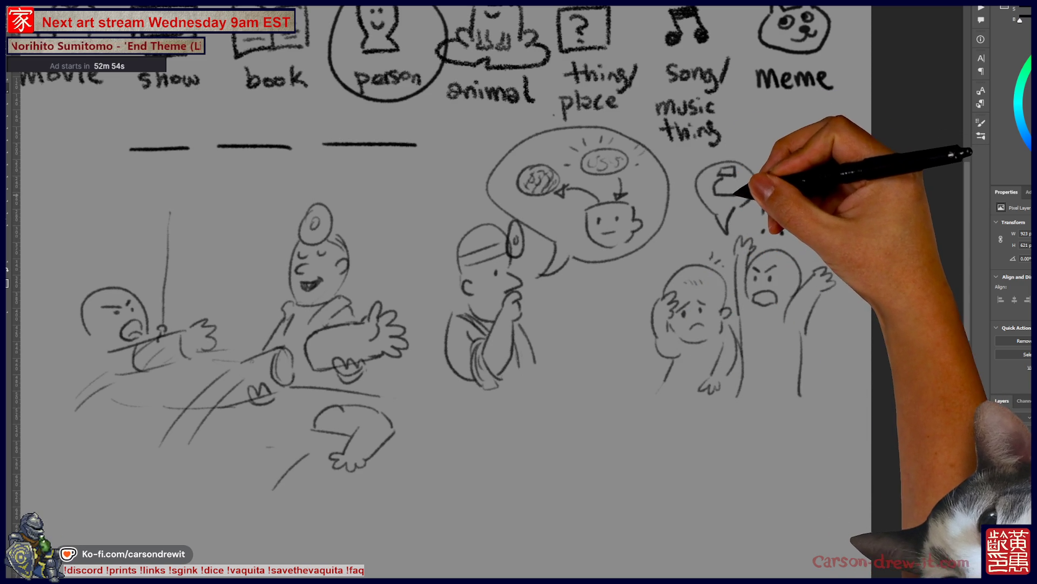
mouse_move(712, 191)
left_mouse_down()
mouse_move(732, 201)
mouse_move(725, 186)
mouse_move(739, 192)
mouse_move(719, 194)
mouse_move(762, 219)
left_mouse_up()
left_click_drag(778, 195, 783, 219)
left_click(765, 231)
left_click(782, 233)
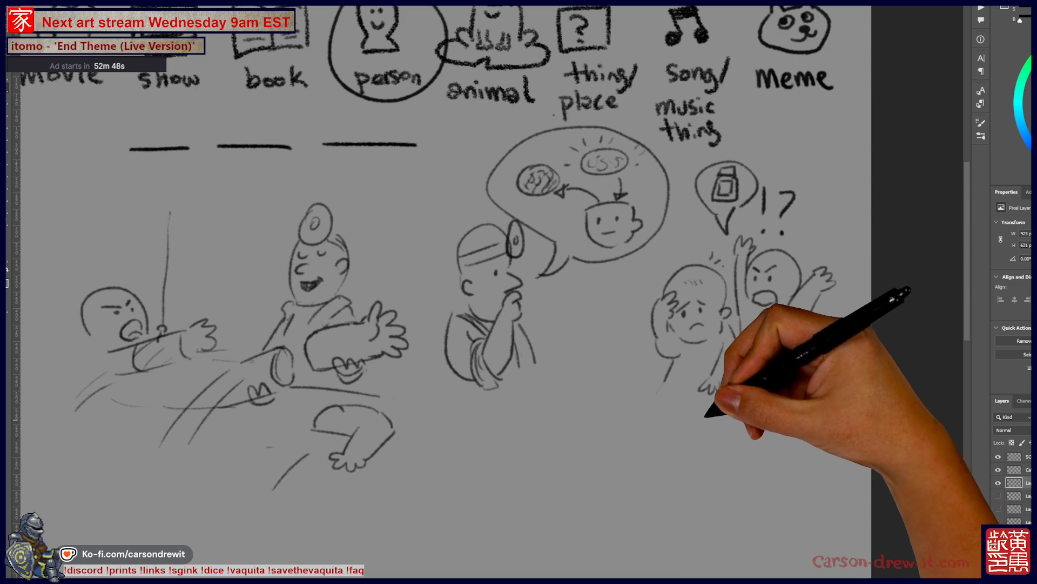
- Add the doctor's chin-hand and body strokes and a long double-edged table in front
left_click_drag(686, 459, 743, 474)
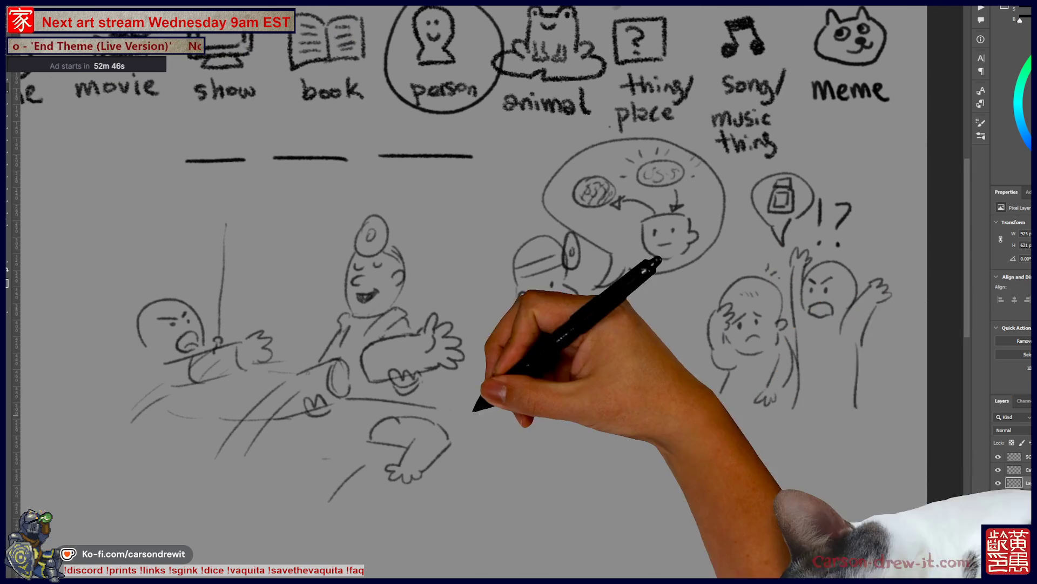
left_click_drag(463, 412, 513, 396)
left_click_drag(579, 367, 533, 347)
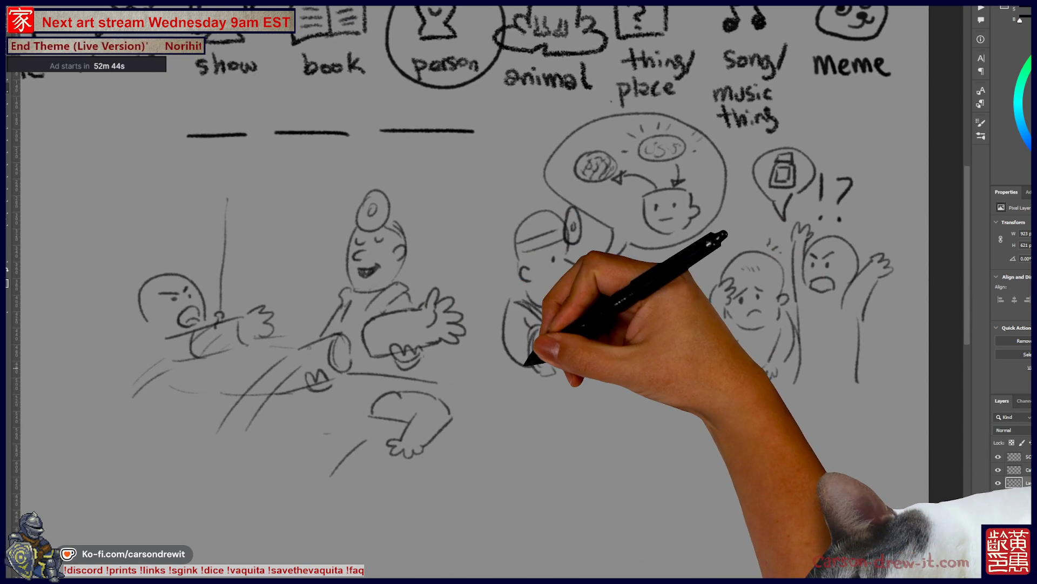
left_click_drag(533, 302, 540, 373)
left_click_drag(681, 449, 648, 439)
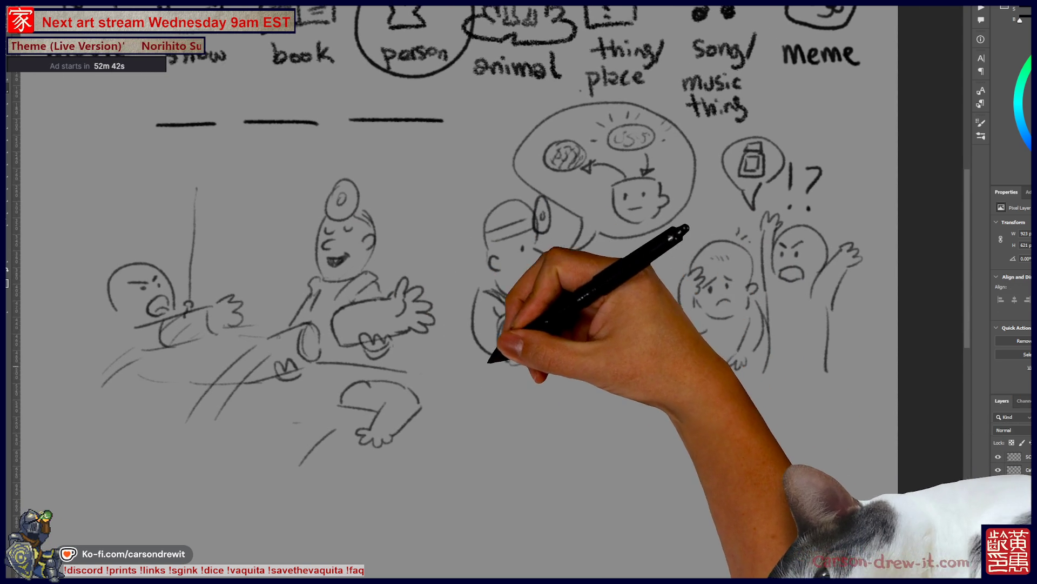
mouse_move(489, 349)
left_mouse_down()
mouse_move(500, 390)
mouse_move(621, 316)
left_mouse_up()
mouse_move(586, 350)
left_mouse_down()
mouse_move(565, 366)
mouse_move(604, 374)
left_mouse_up()
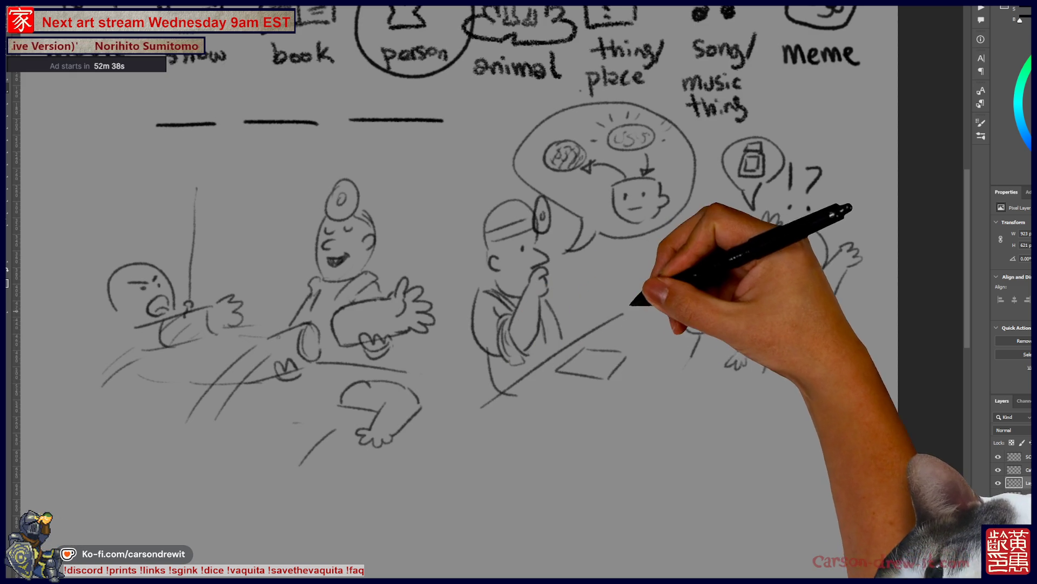
- Draw a small paper and the table under the worried man, then begin circling the third blank
mouse_move(562, 417)
left_mouse_down()
mouse_move(552, 426)
mouse_move(564, 439)
left_mouse_up()
left_click_drag(667, 362, 592, 459)
left_click_drag(648, 311, 675, 315)
left_click_drag(703, 270, 646, 270)
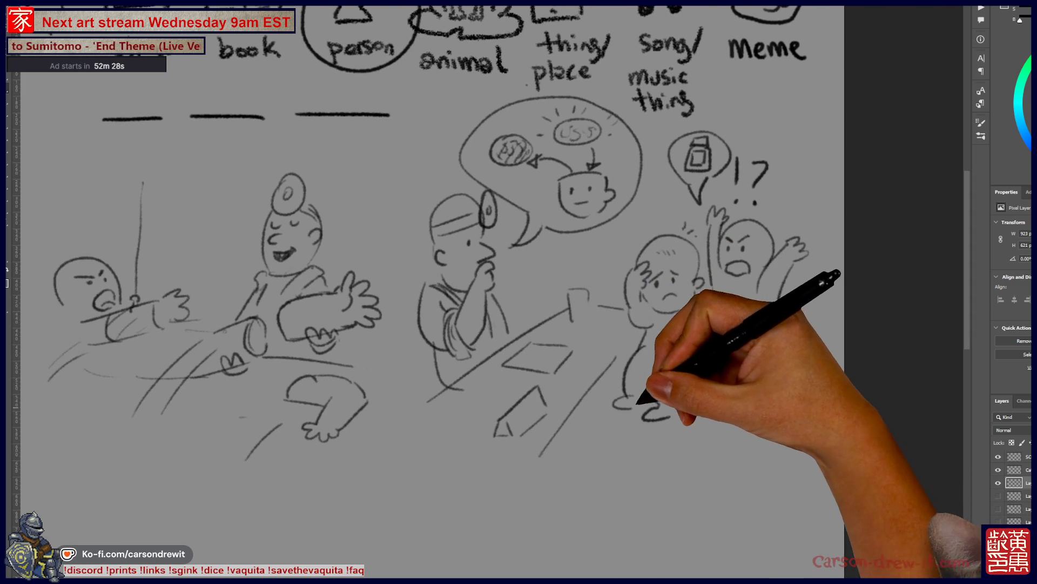
left_click_drag(703, 368, 781, 443)
left_click_drag(578, 508, 630, 496)
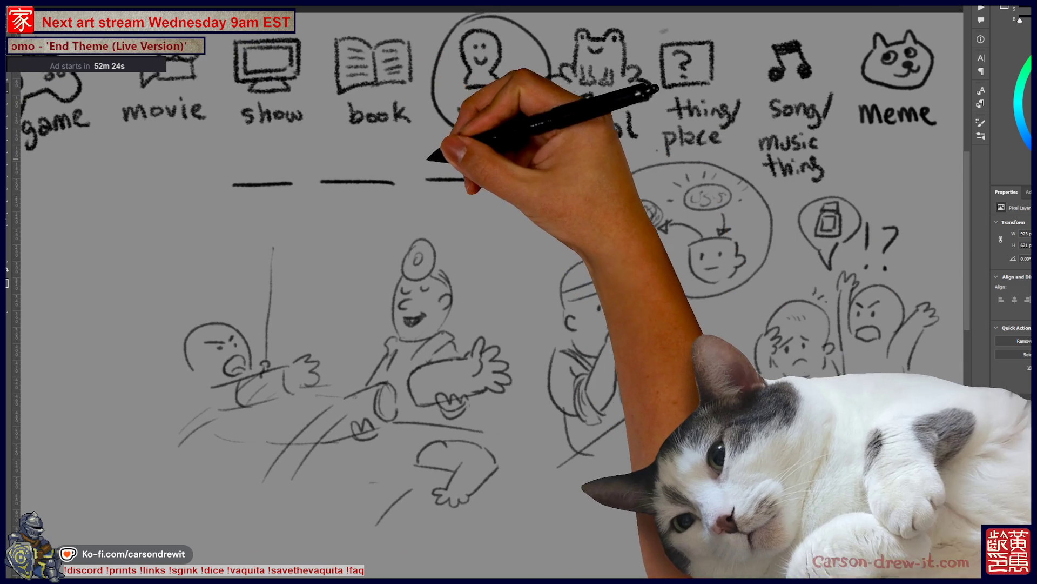
- Circle the third blank and run arrows from it to the doctor and the thinking figure
left_click_drag(459, 160, 467, 205)
mouse_move(527, 192)
left_mouse_down()
mouse_move(476, 203)
mouse_move(457, 268)
left_mouse_up()
mouse_move(495, 208)
left_mouse_down()
mouse_move(497, 270)
mouse_move(546, 313)
left_mouse_up()
left_click_drag(540, 303, 570, 327)
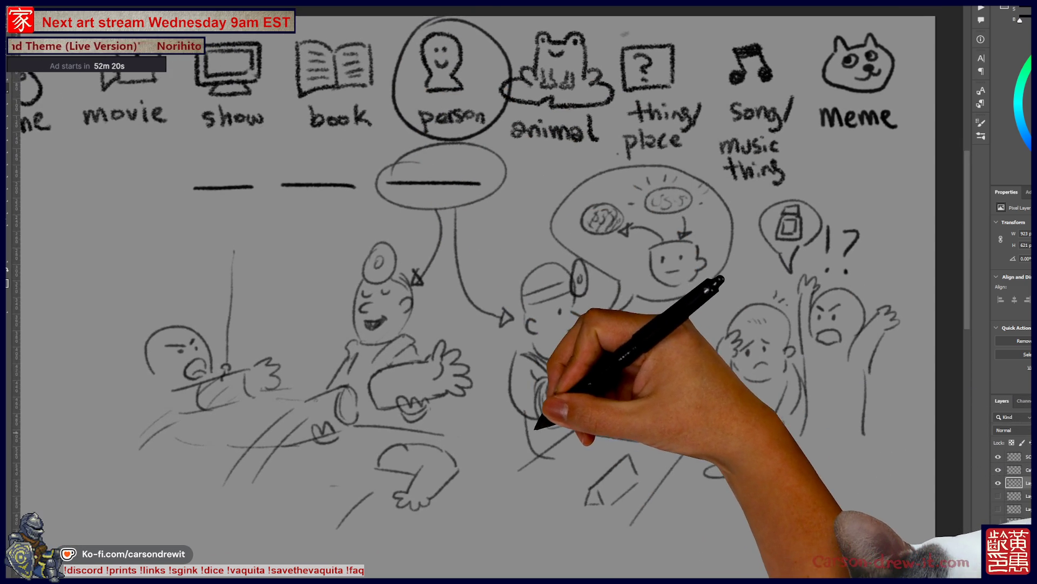
left_click_drag(581, 421, 542, 424)
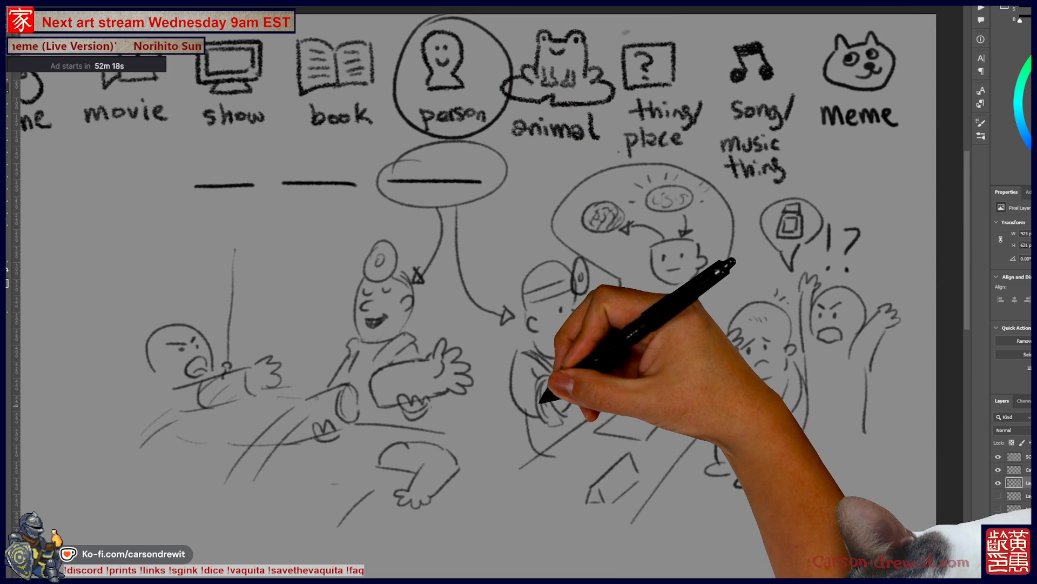
- Add feet to the worried figure's legs
scroll(540, 402, "down", 2)
left_click_drag(474, 394, 416, 375)
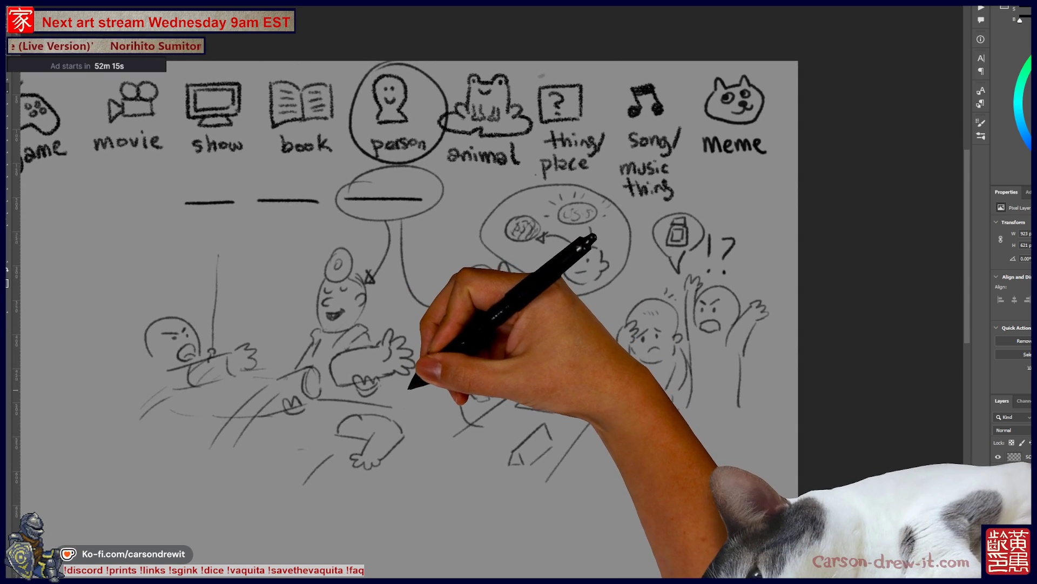
scroll(409, 384, "up", 2)
left_click_drag(418, 432, 422, 459)
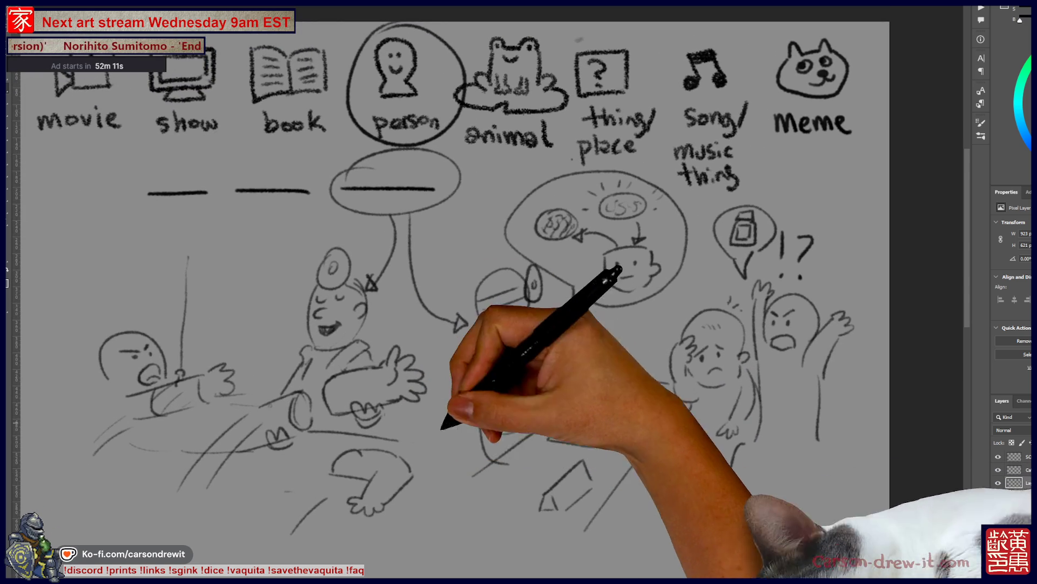
left_click_drag(446, 422, 514, 347)
left_click_drag(733, 399, 759, 403)
left_click_drag(761, 410, 786, 411)
mouse_move(556, 463)
left_mouse_down()
mouse_move(551, 422)
mouse_move(566, 400)
left_mouse_up()
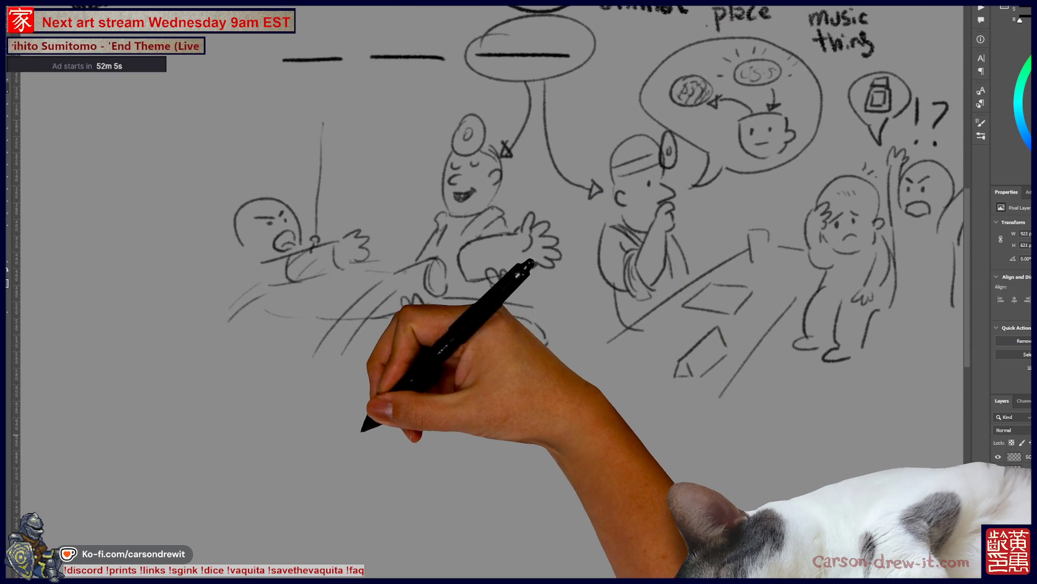
mouse_move(364, 428)
left_mouse_down()
mouse_move(433, 428)
mouse_move(460, 409)
left_mouse_up()
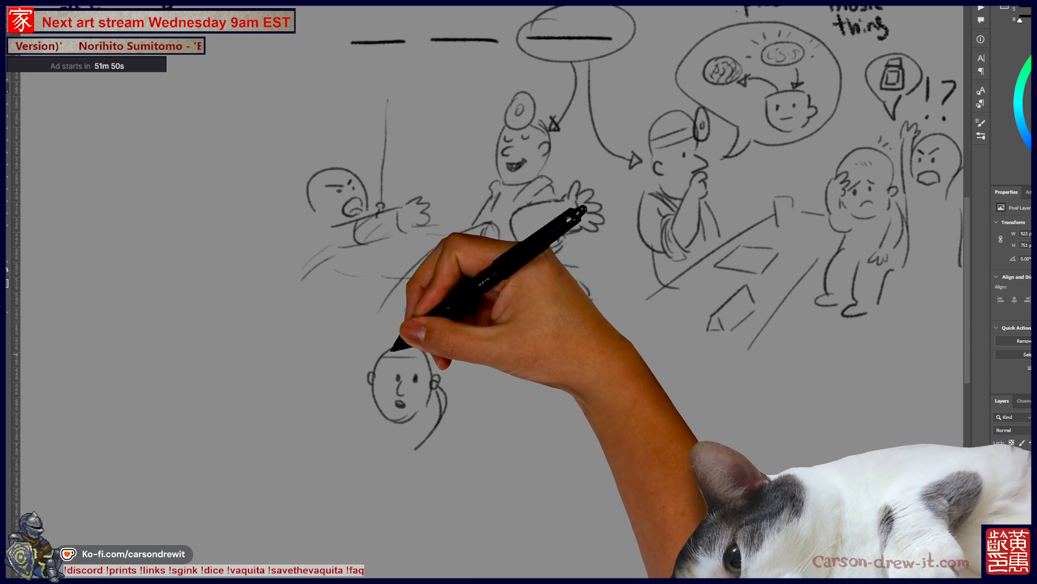
scroll(487, 292, "down", 3)
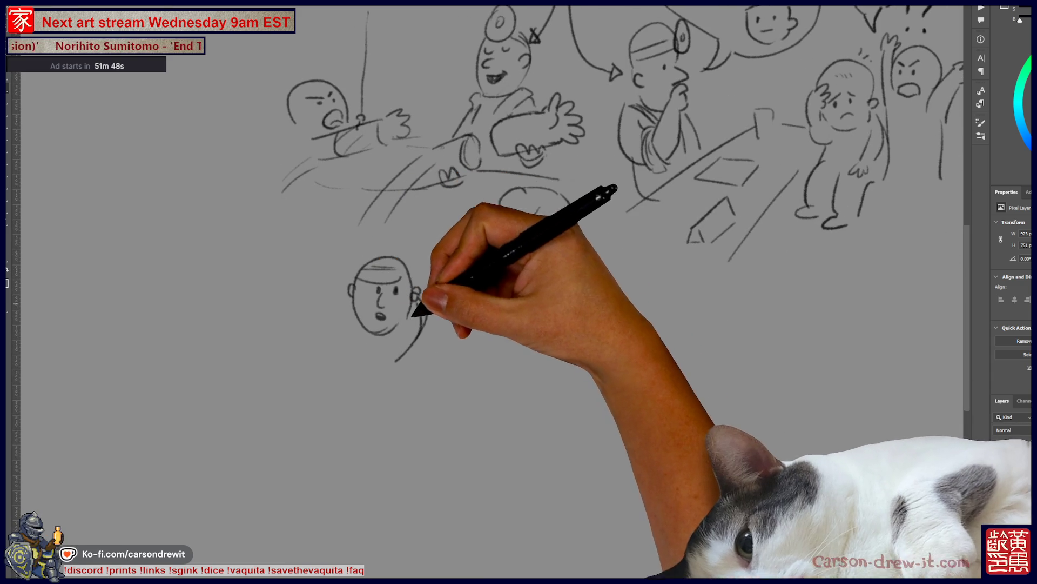
- Draw the new figure's head side and arm, a small frowning head beside it, and a speech bubble
scroll(486, 291, "down", 1)
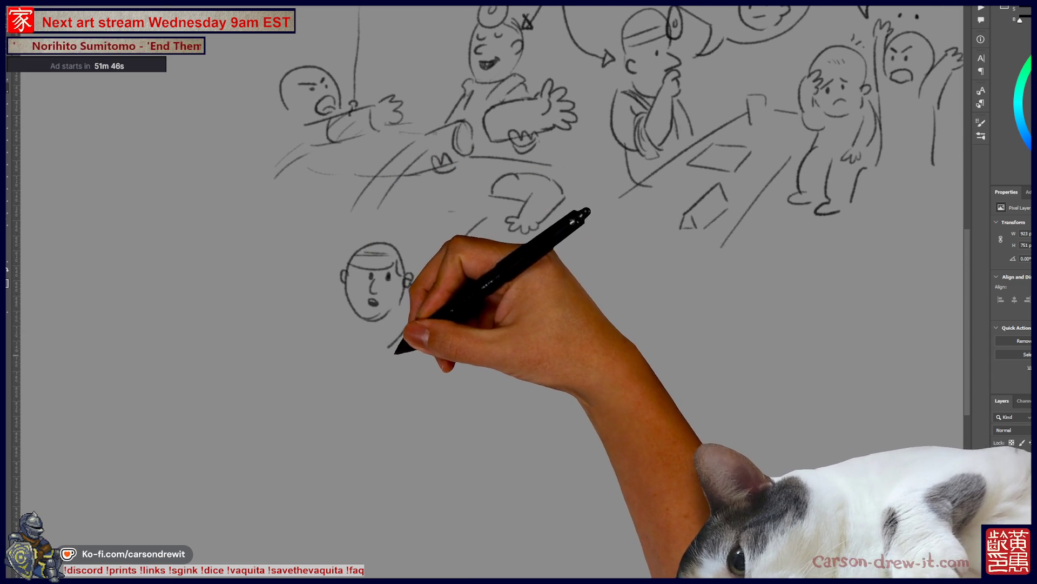
mouse_move(340, 280)
left_mouse_down()
mouse_move(393, 371)
mouse_move(424, 371)
left_mouse_up()
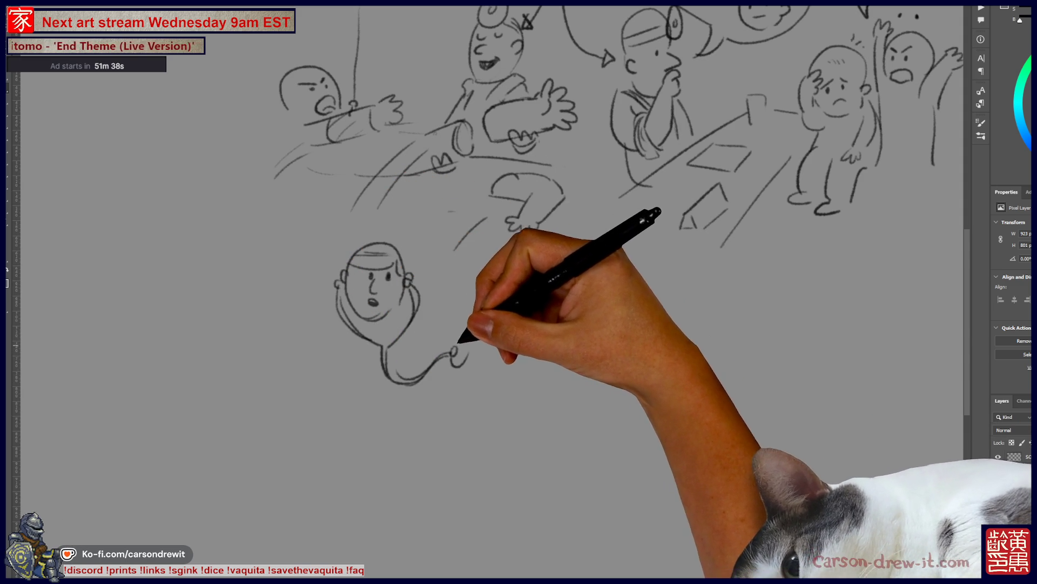
left_click_drag(460, 390, 514, 389)
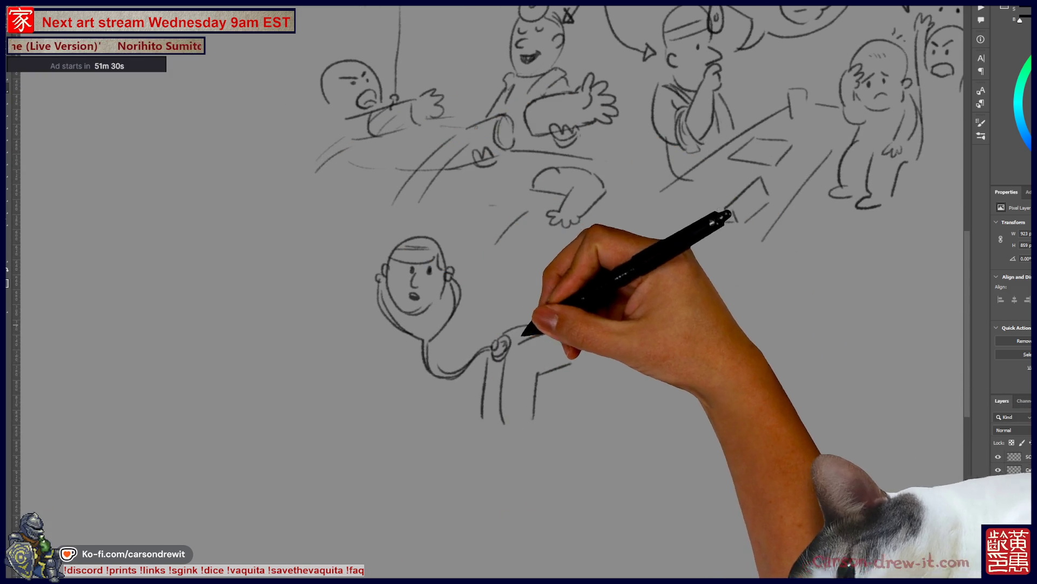
mouse_move(474, 416)
left_mouse_down()
mouse_move(459, 429)
mouse_move(486, 418)
mouse_move(499, 452)
left_mouse_up()
mouse_move(540, 416)
left_mouse_down()
mouse_move(556, 419)
mouse_move(532, 467)
left_mouse_up()
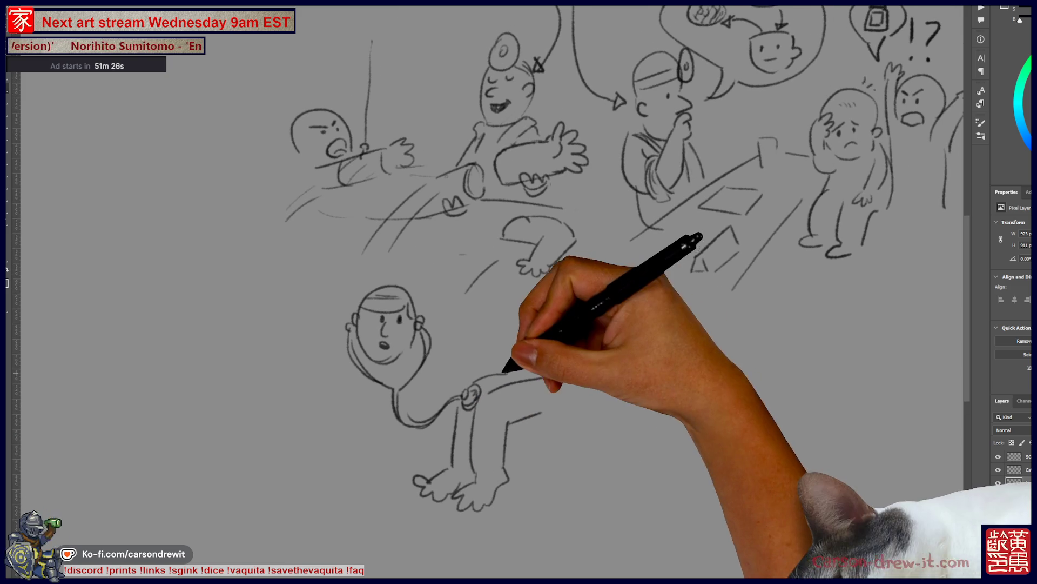
mouse_move(583, 305)
left_mouse_down()
mouse_move(561, 277)
mouse_move(543, 325)
mouse_move(559, 295)
mouse_move(549, 301)
mouse_move(557, 318)
left_mouse_up()
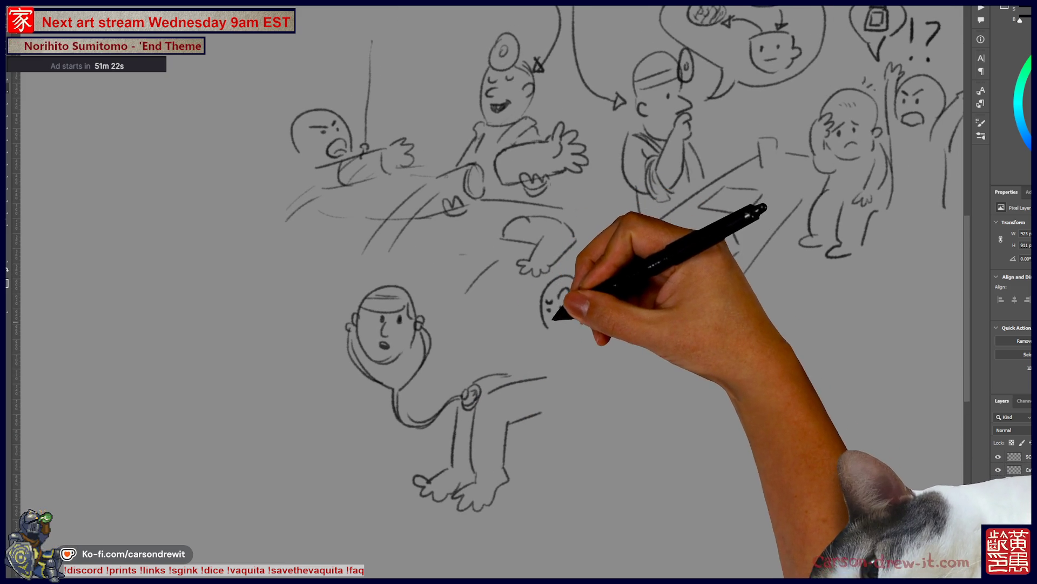
mouse_move(532, 368)
left_mouse_down()
mouse_move(591, 317)
mouse_move(588, 370)
mouse_move(565, 347)
mouse_move(508, 343)
mouse_move(521, 358)
mouse_move(474, 375)
left_mouse_up()
mouse_move(342, 333)
left_mouse_down()
mouse_move(313, 308)
mouse_move(351, 273)
left_mouse_up()
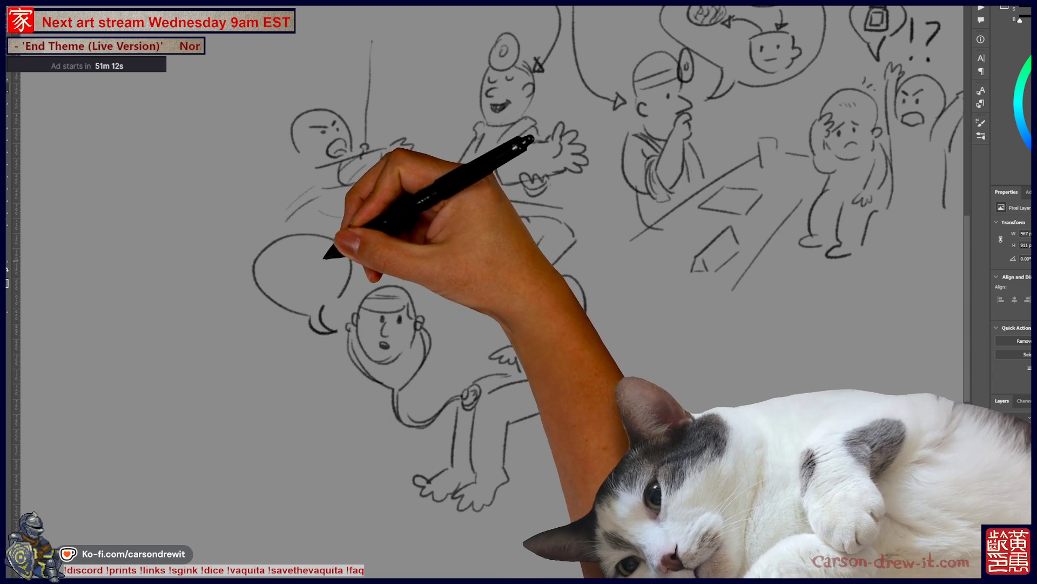
- Doodle a tiny curled baby in the speech bubble and give the frowning figure a body and hands
left_click_drag(306, 246, 299, 287)
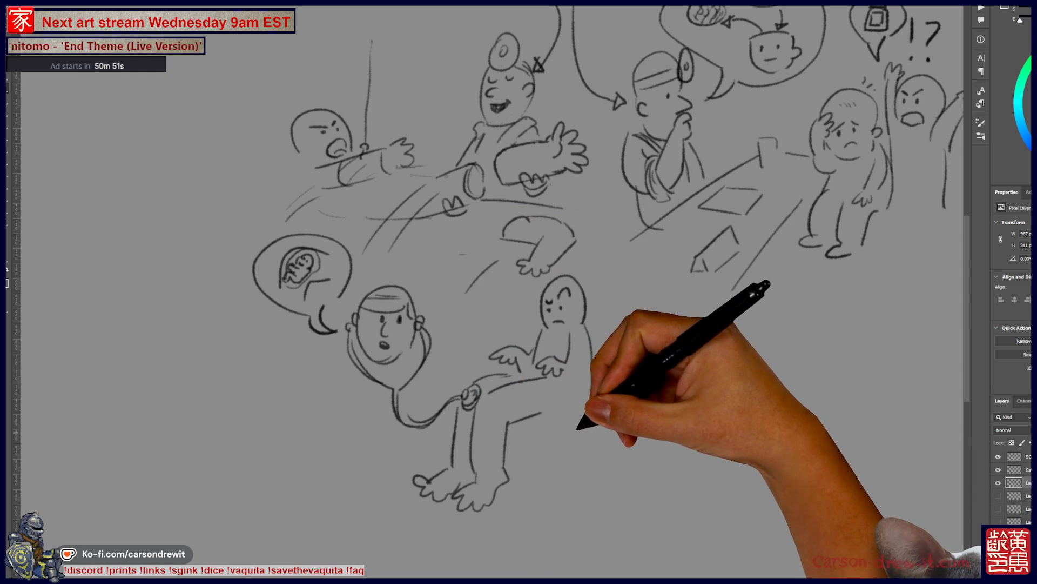
left_click_drag(557, 427, 529, 437)
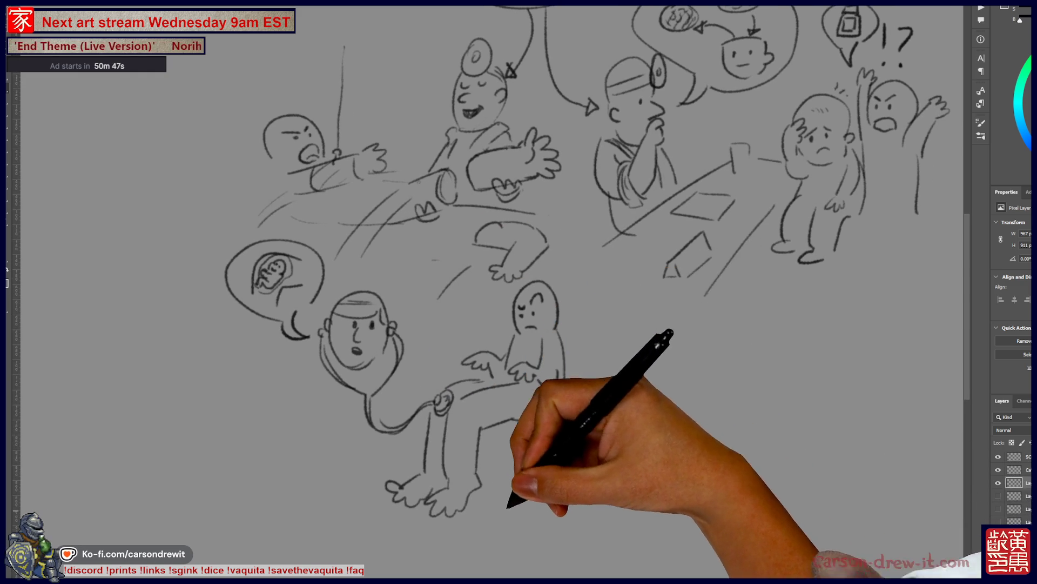
left_click_drag(540, 324, 513, 343)
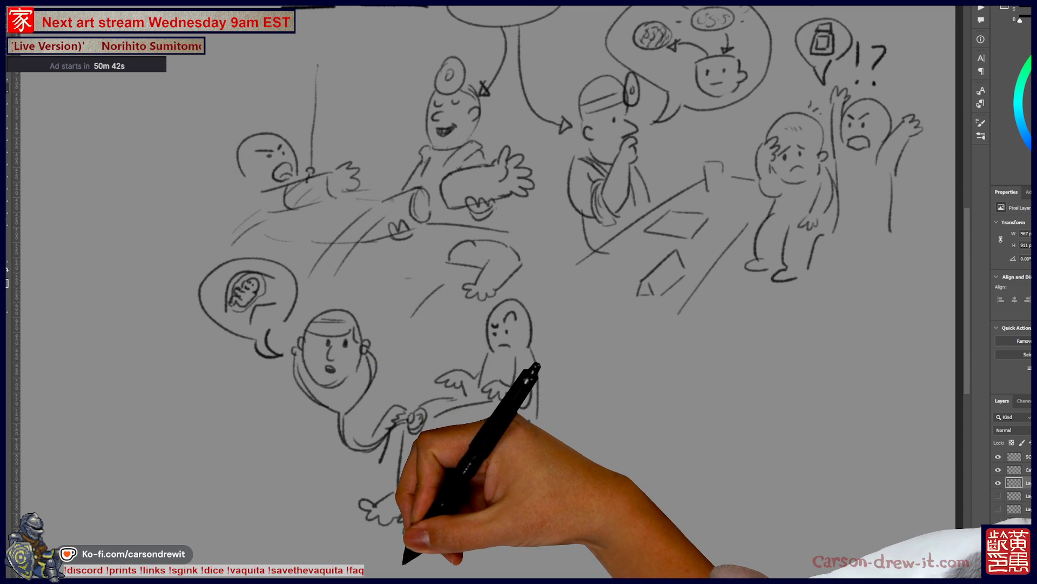
scroll(486, 292, "up", 5)
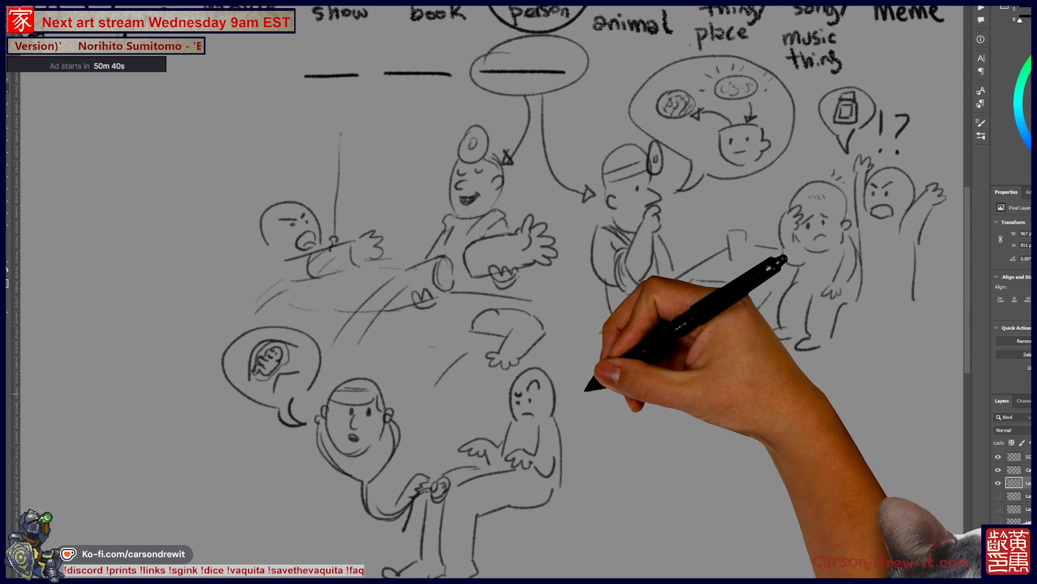
- Circle the second blank and draw a line with an arrowhead leading left from it
scroll(492, 292, "up", 4)
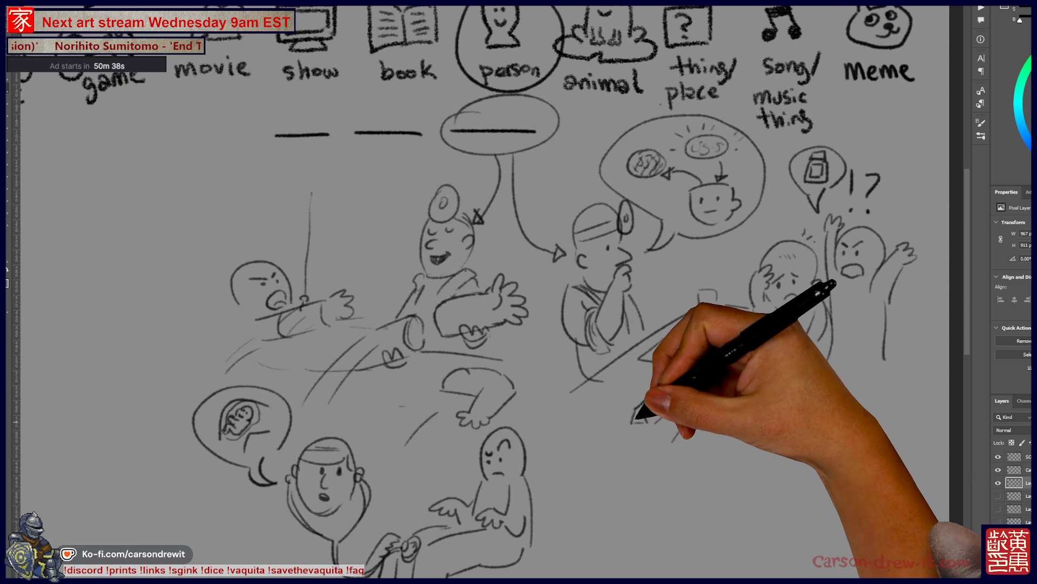
left_click_drag(387, 93, 387, 121)
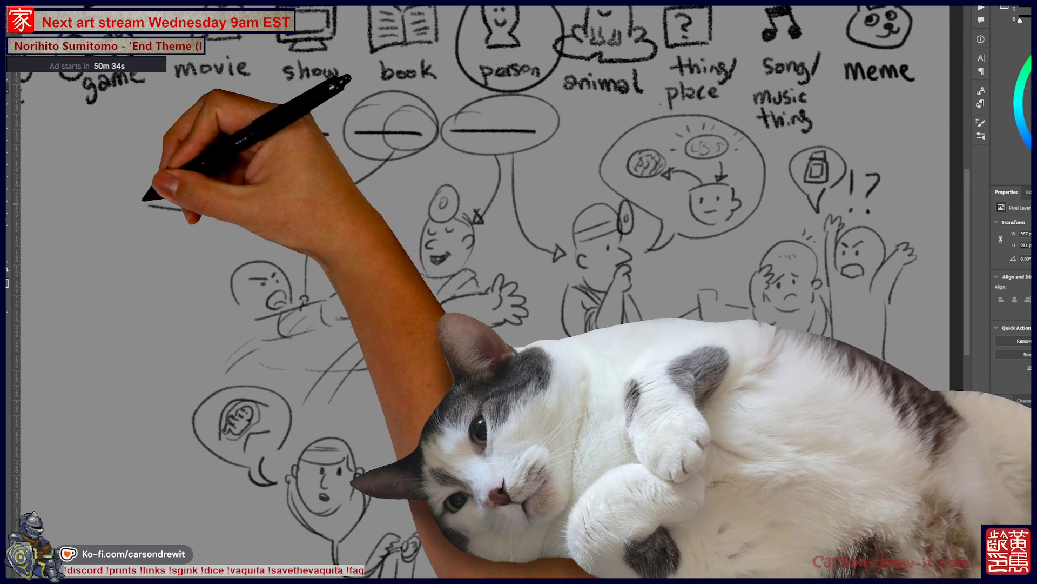
left_click_drag(142, 204, 228, 212)
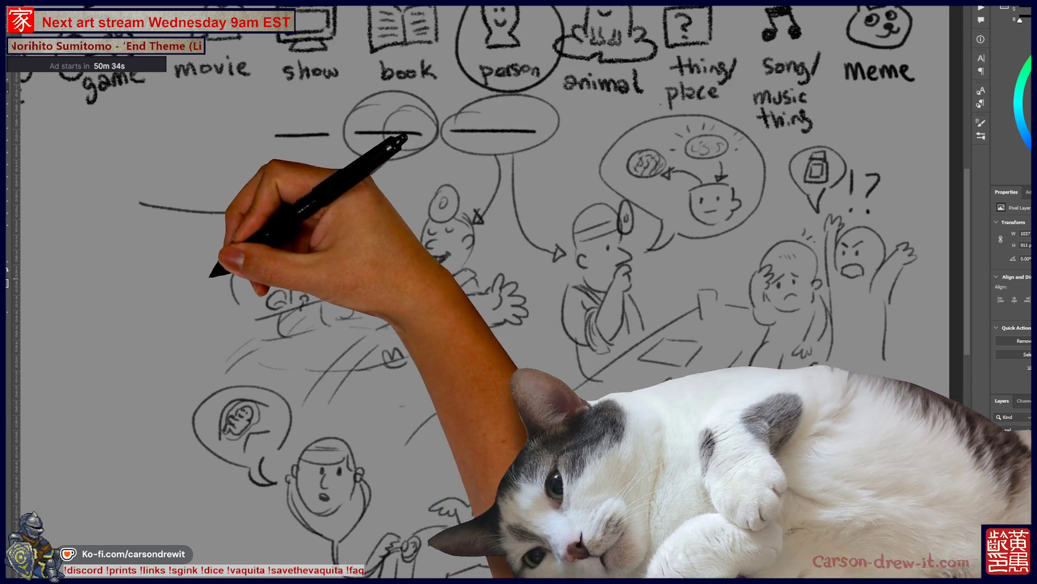
left_click_drag(209, 273, 384, 329)
left_click_drag(301, 248, 315, 250)
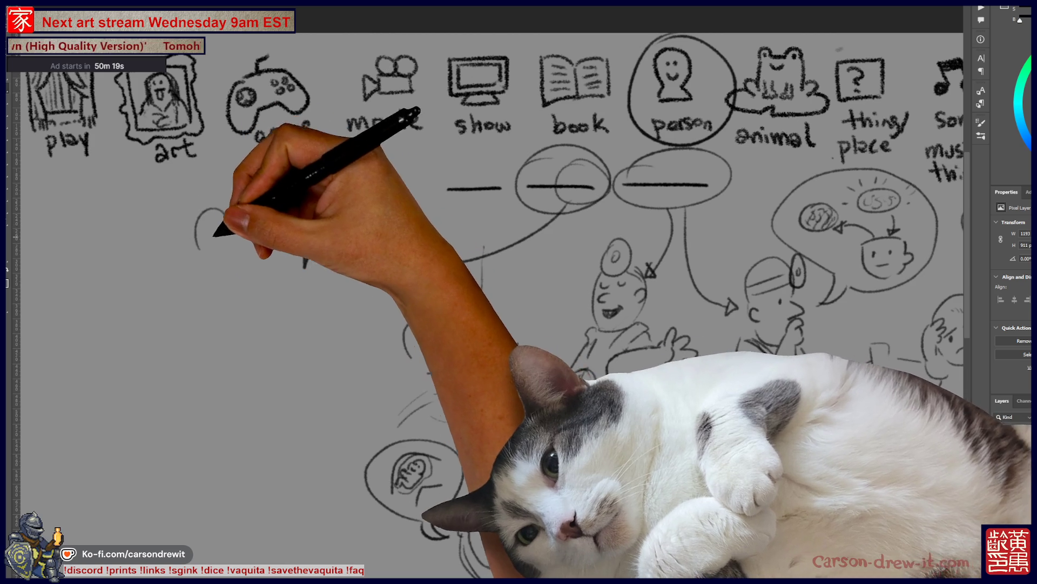
- Doodle a figure with shaded mouth, body and arms at the arrow's end, numbered 1
mouse_move(259, 253)
left_mouse_down()
mouse_move(273, 238)
mouse_move(243, 243)
mouse_move(224, 230)
left_mouse_up()
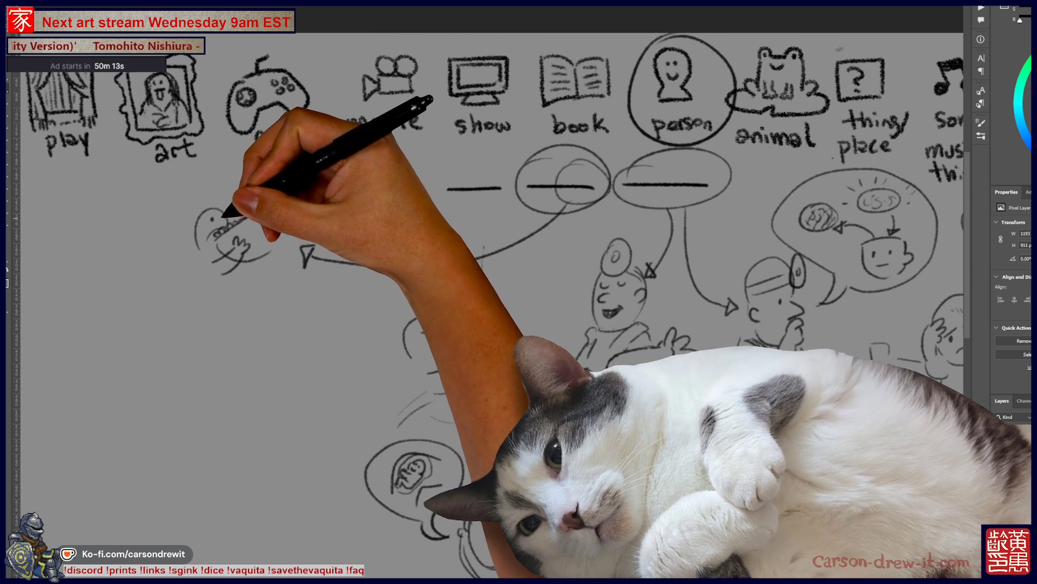
left_click_drag(216, 237, 241, 210)
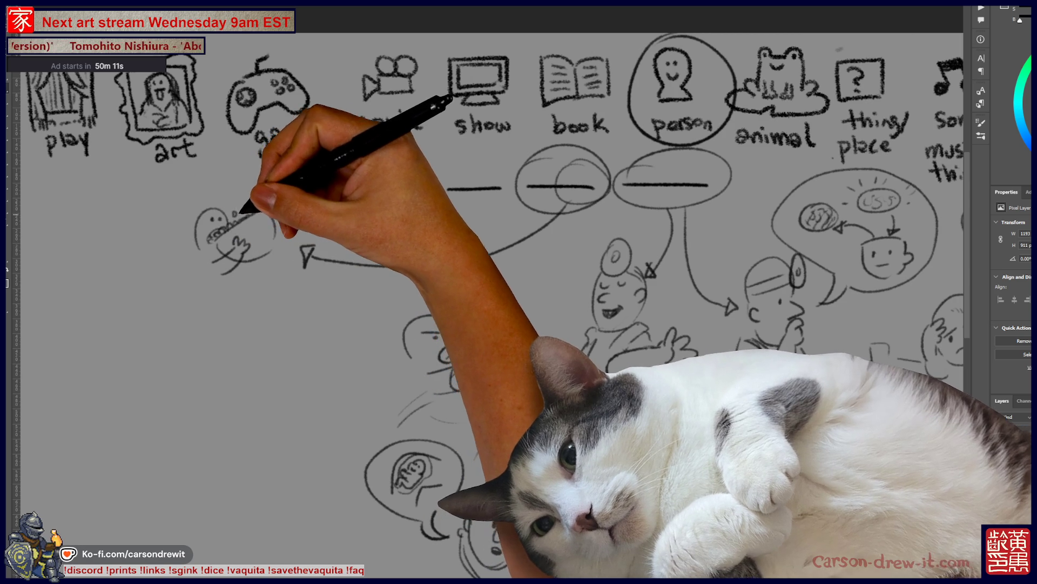
mouse_move(227, 246)
left_mouse_down()
mouse_move(231, 238)
mouse_move(204, 267)
mouse_move(212, 287)
mouse_move(238, 280)
mouse_move(312, 157)
left_mouse_up()
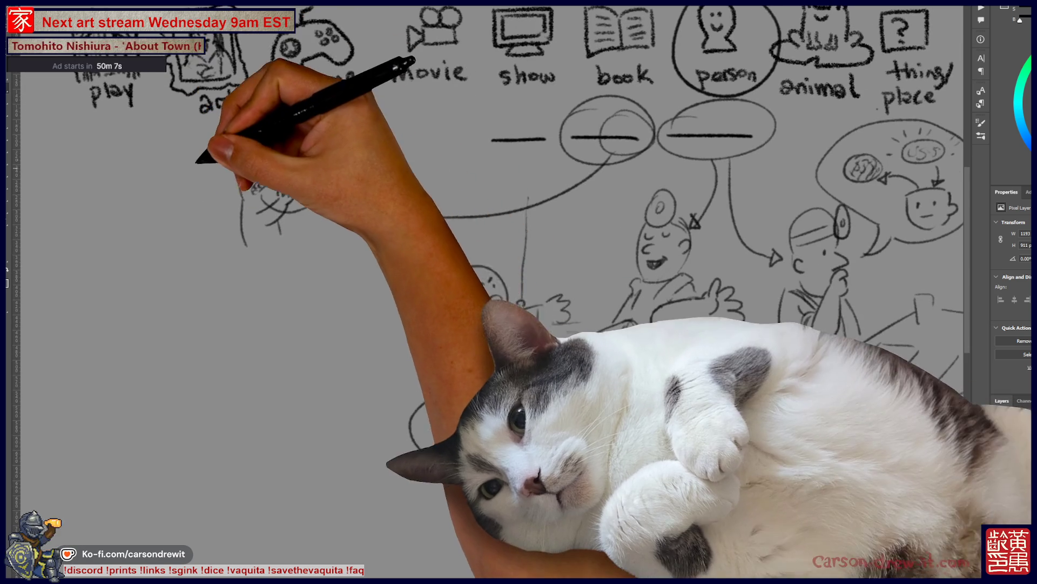
left_click_drag(228, 143, 228, 157)
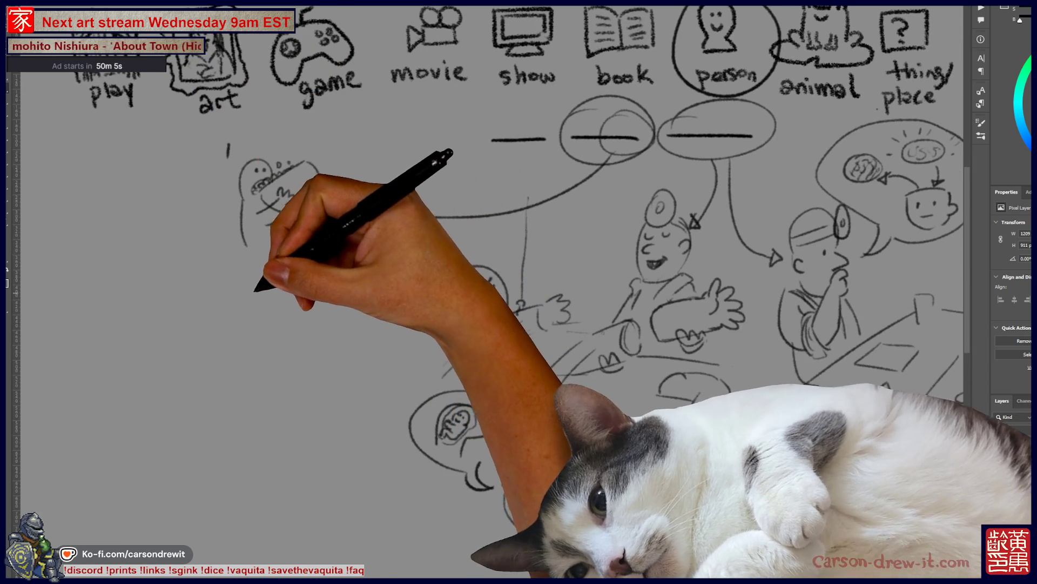
left_click_drag(351, 200, 378, 208)
- Draw a smiling figure labelled 2, circle it, and add an arrowhead pointing at its circle
mouse_move(217, 277)
left_mouse_down()
mouse_move(236, 287)
mouse_move(280, 281)
left_mouse_up()
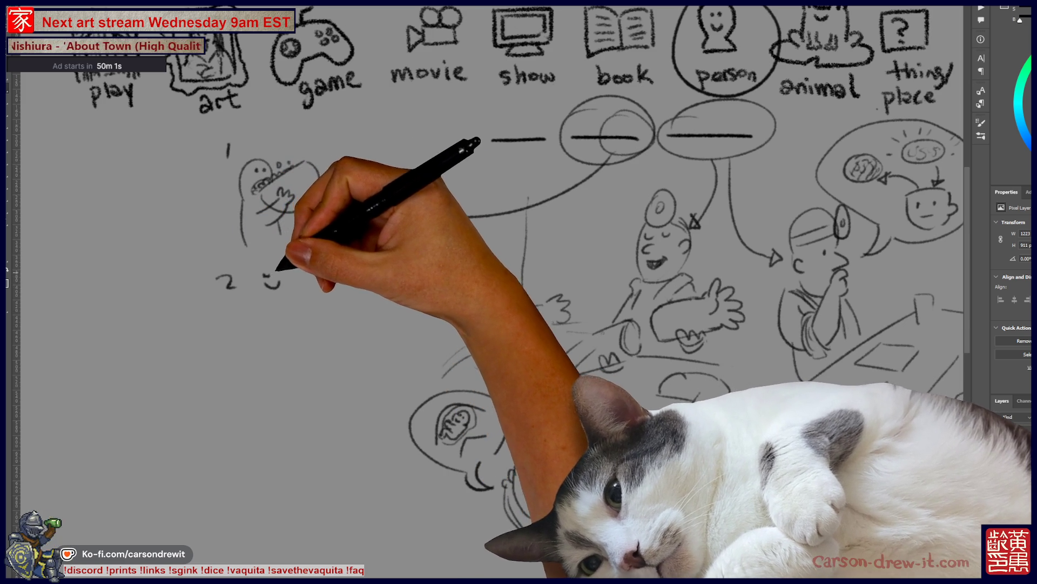
mouse_move(272, 301)
left_mouse_down()
mouse_move(282, 298)
mouse_move(288, 315)
left_mouse_up()
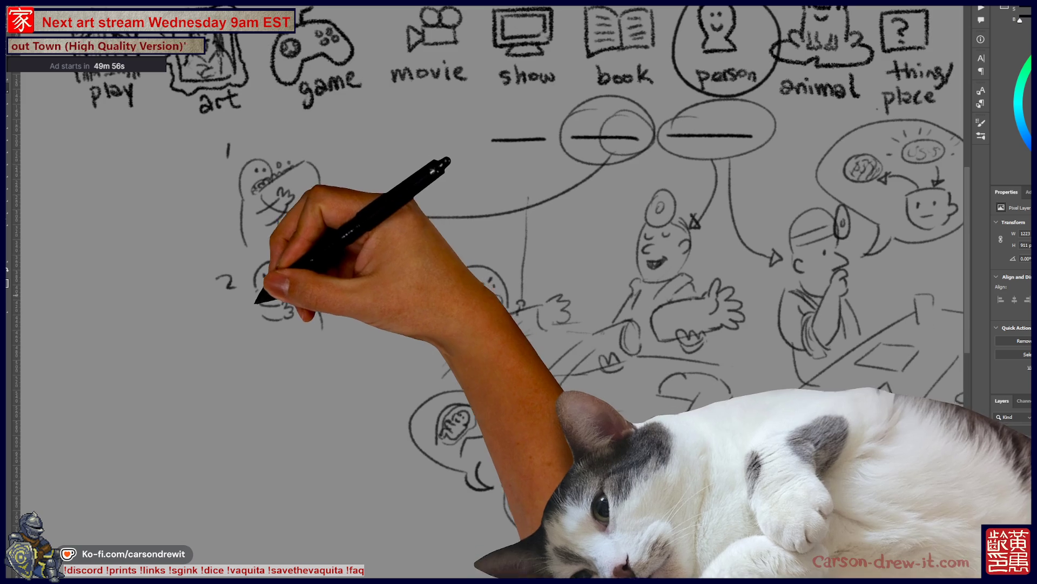
left_click_drag(303, 299, 310, 308)
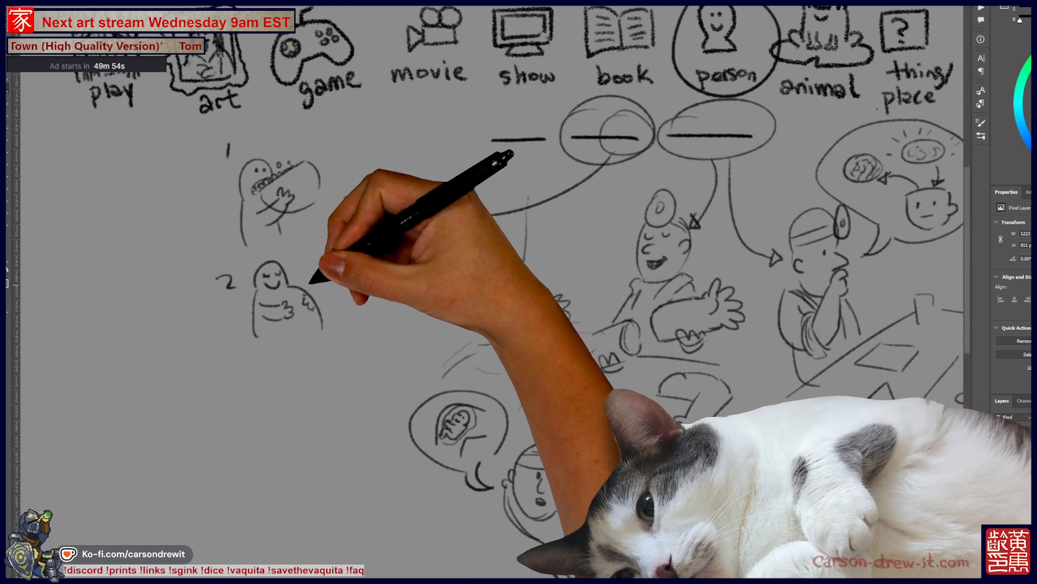
left_click_drag(292, 244, 286, 245)
mouse_move(427, 216)
left_mouse_down()
mouse_move(352, 205)
mouse_move(359, 208)
left_mouse_up()
key("ctrl+d")
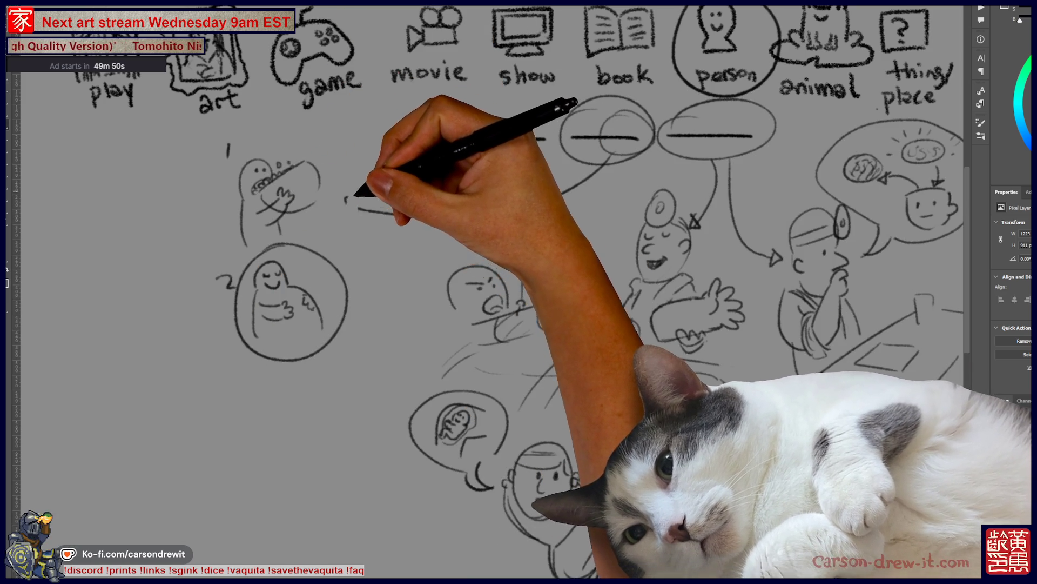
left_click_drag(371, 208, 337, 238)
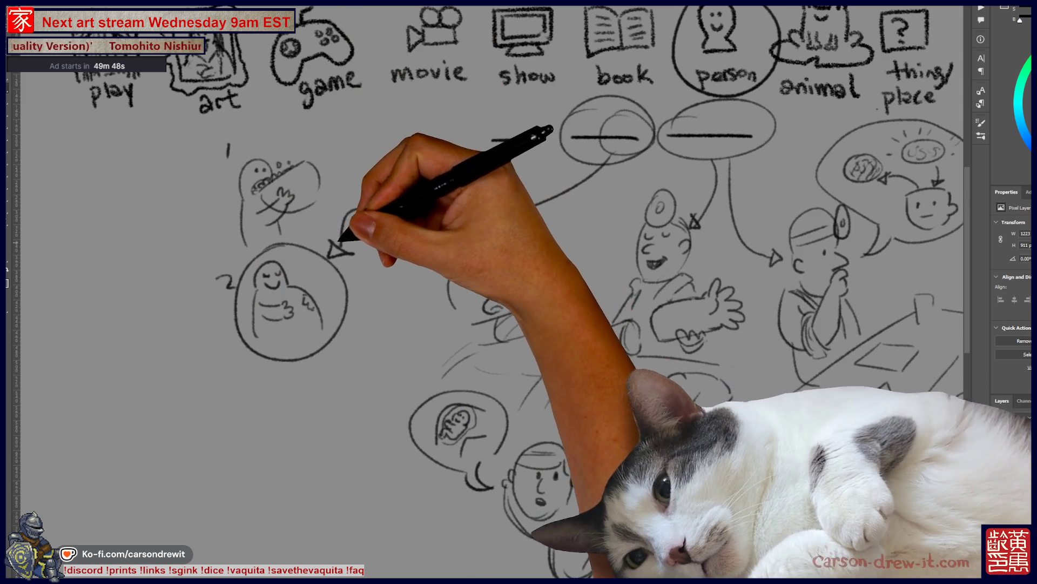
left_click_drag(688, 440, 590, 452)
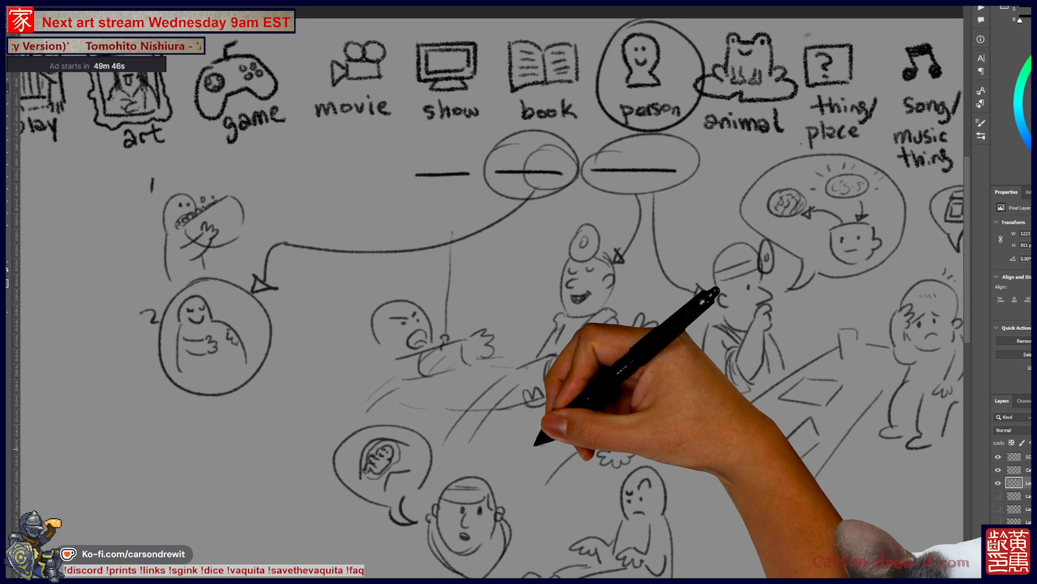
- Add an arrowhead at the end of the line to the man with the head mirror
left_click_drag(708, 291, 697, 299)
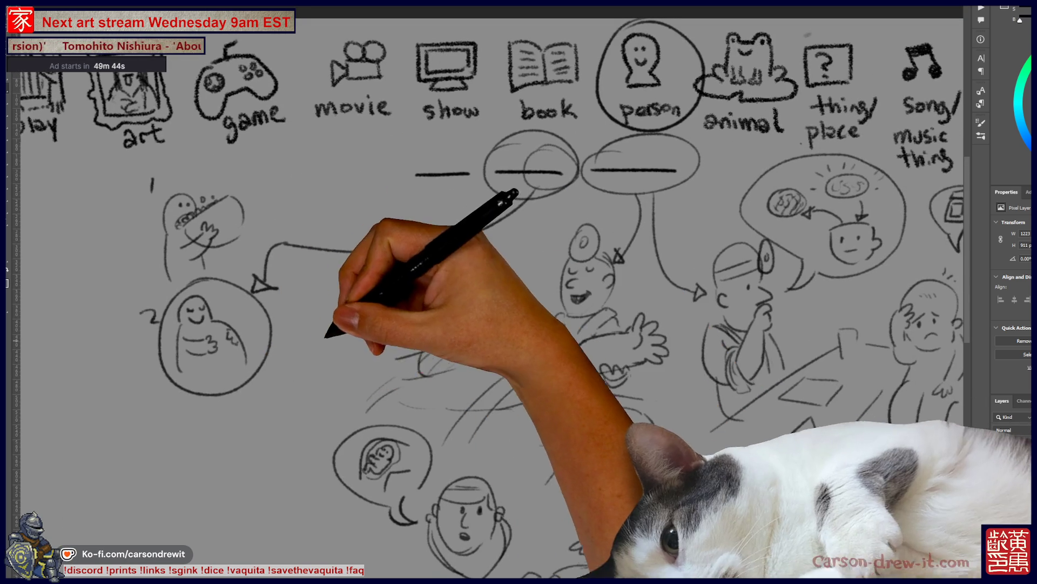
left_click_drag(548, 208, 502, 193)
left_click_drag(316, 340, 271, 332)
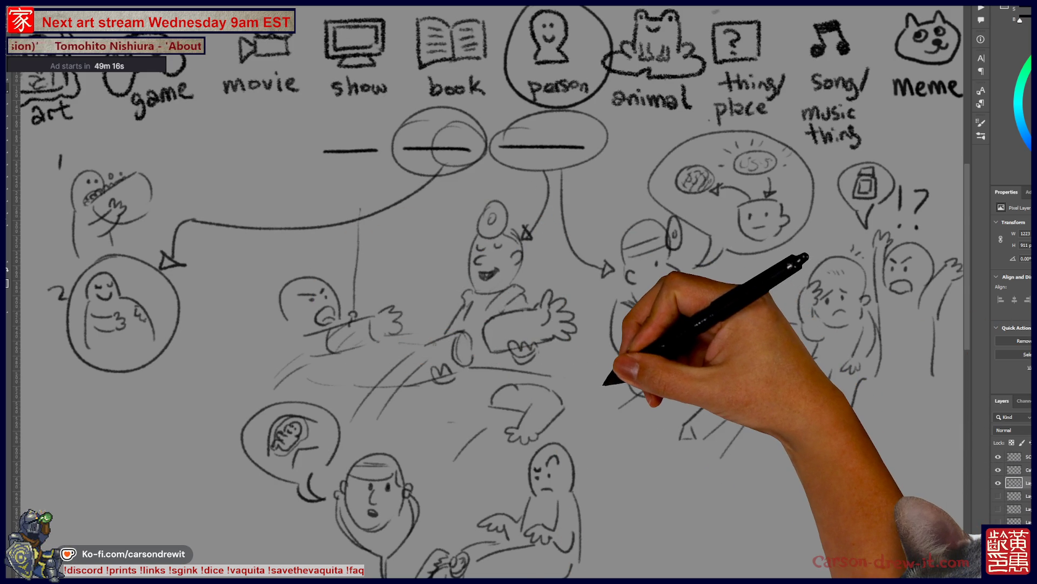
scroll(519, 292, "right", 5)
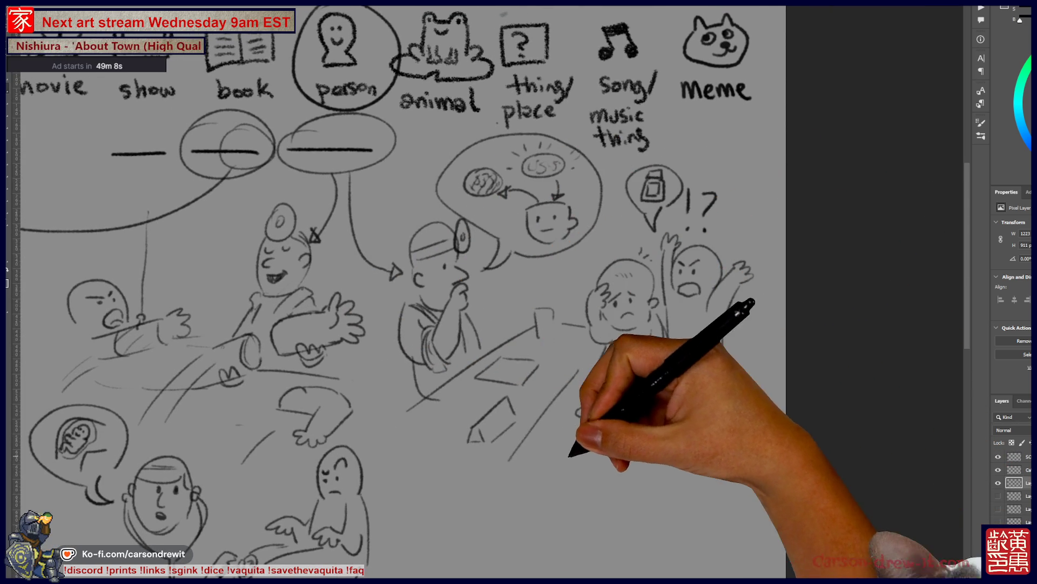
- Hide the rough doodle layer so only the category word row remains
left_click_drag(378, 270, 452, 228)
mouse_move(378, 270)
left_mouse_down()
mouse_move(433, 248)
mouse_move(510, 192)
mouse_move(454, 231)
left_mouse_up()
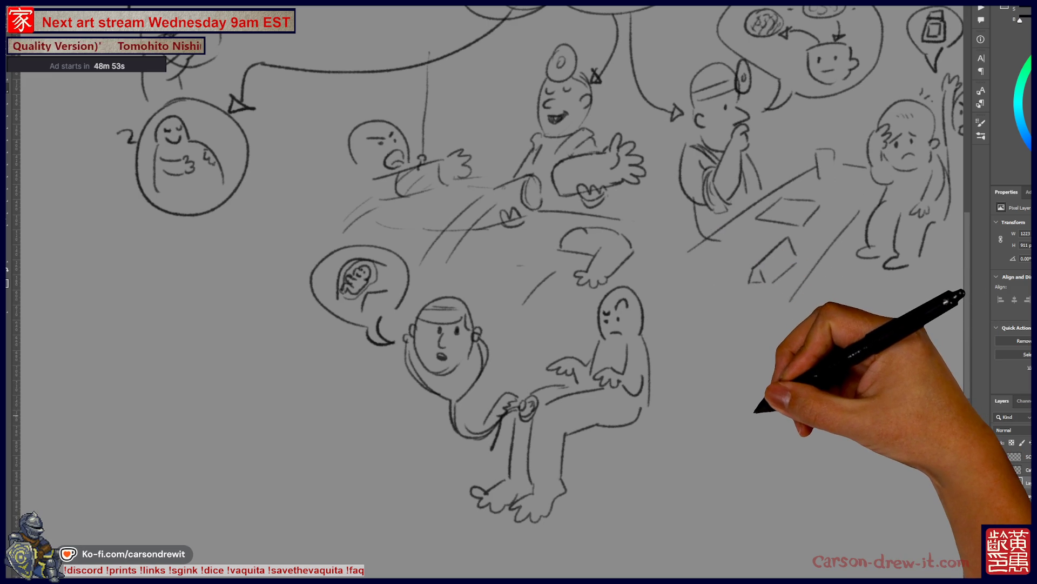
left_click_drag(756, 398, 681, 486)
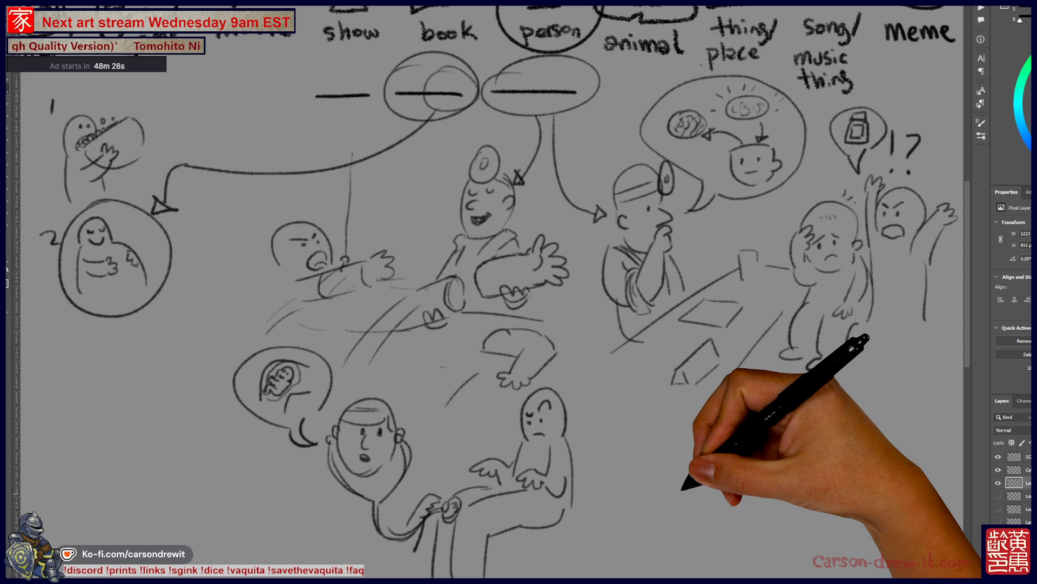
left_click(999, 482)
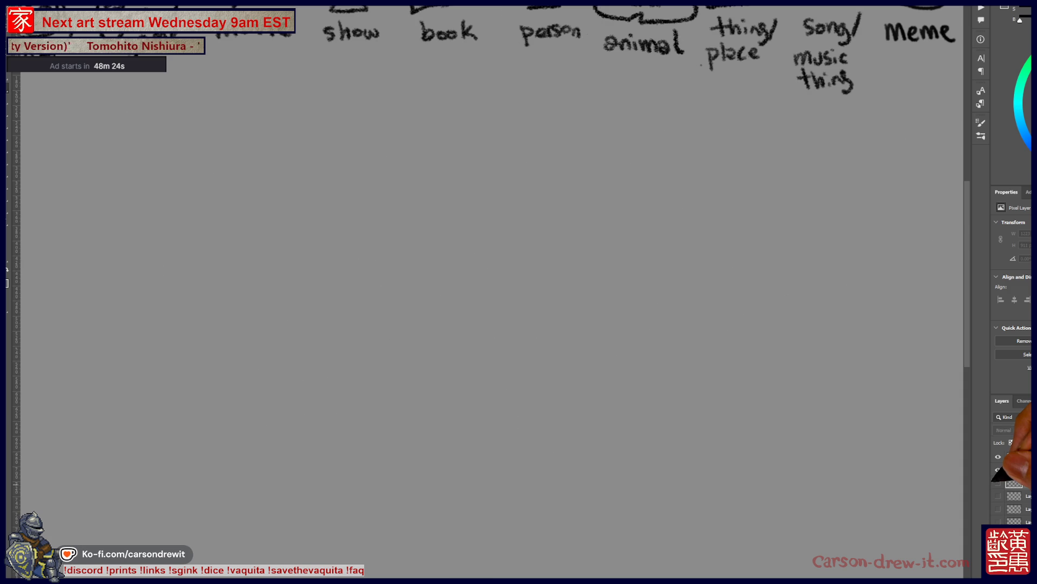
- Zoom out and scroll to frame the circled 'person' and three blank lines above empty canvas
key("ctrl+minus")
scroll(684, 346, "up", 1)
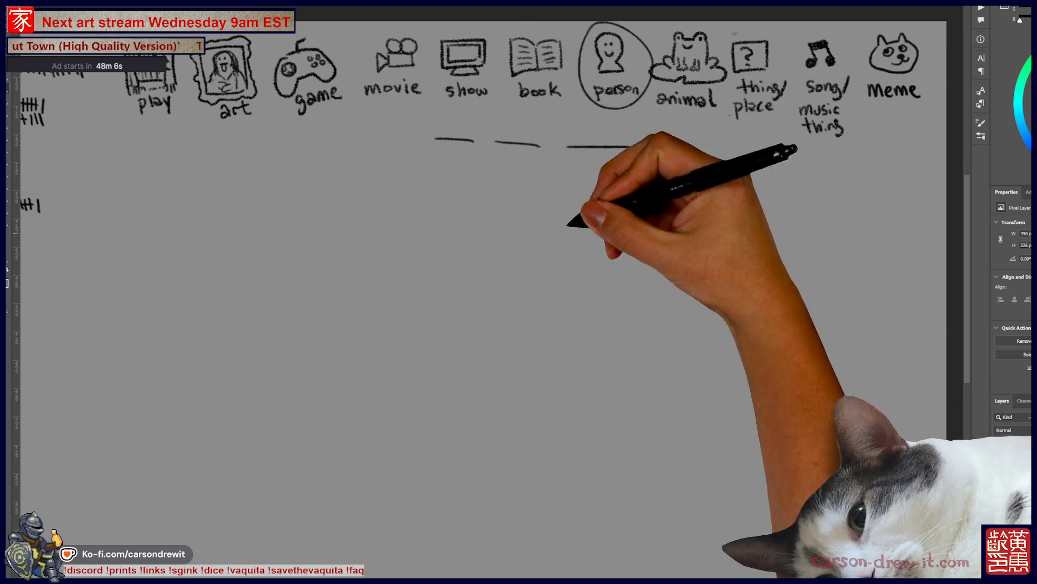
scroll(600, 268, "up", 2)
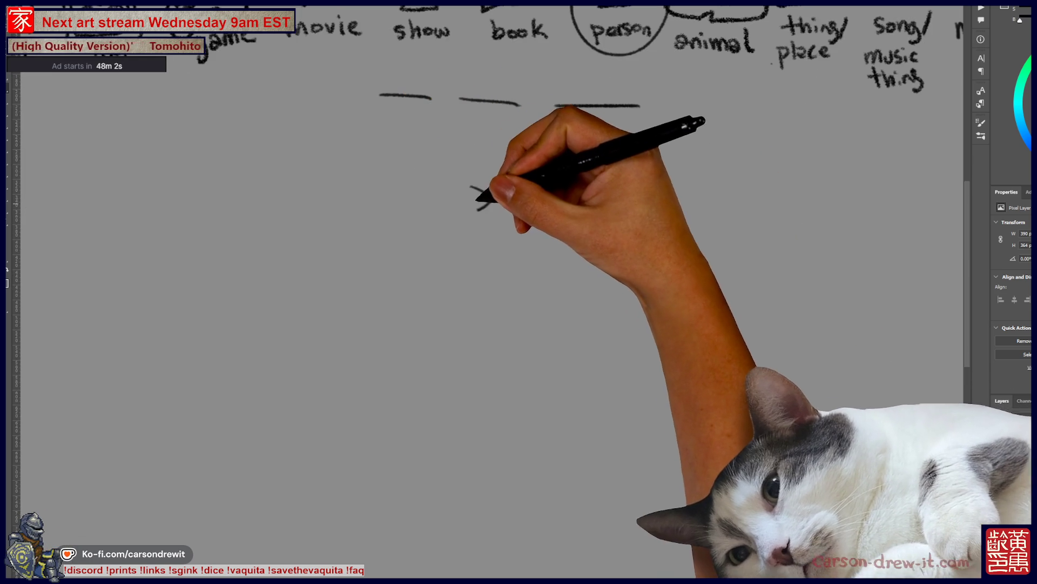
- Draw the doctor's smiling face with closed eye, nose, mouth, chin and spiky hair
left_click_drag(449, 185, 461, 186)
left_click_drag(473, 186, 477, 210)
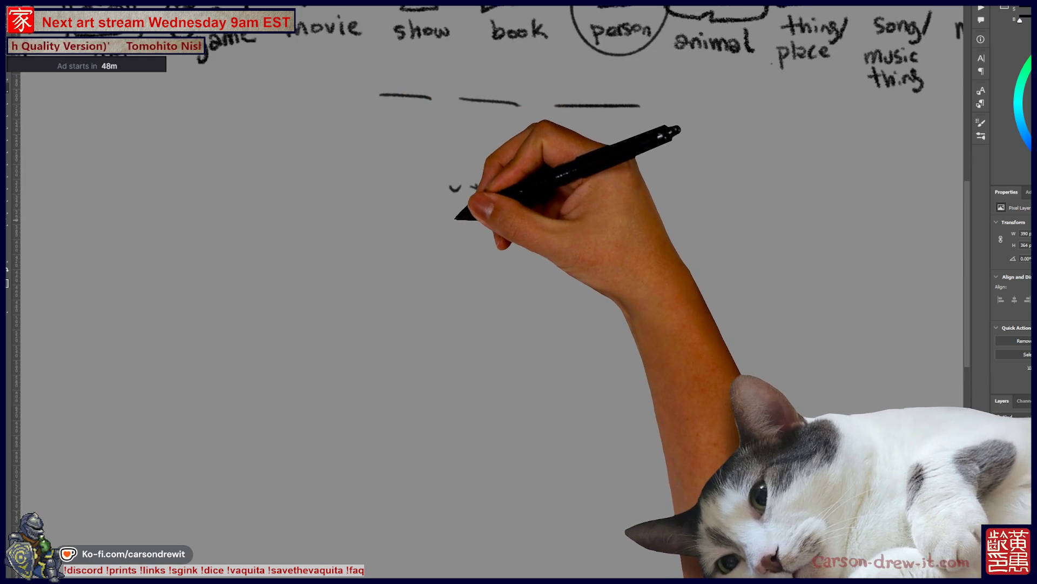
left_click_drag(457, 217, 483, 221)
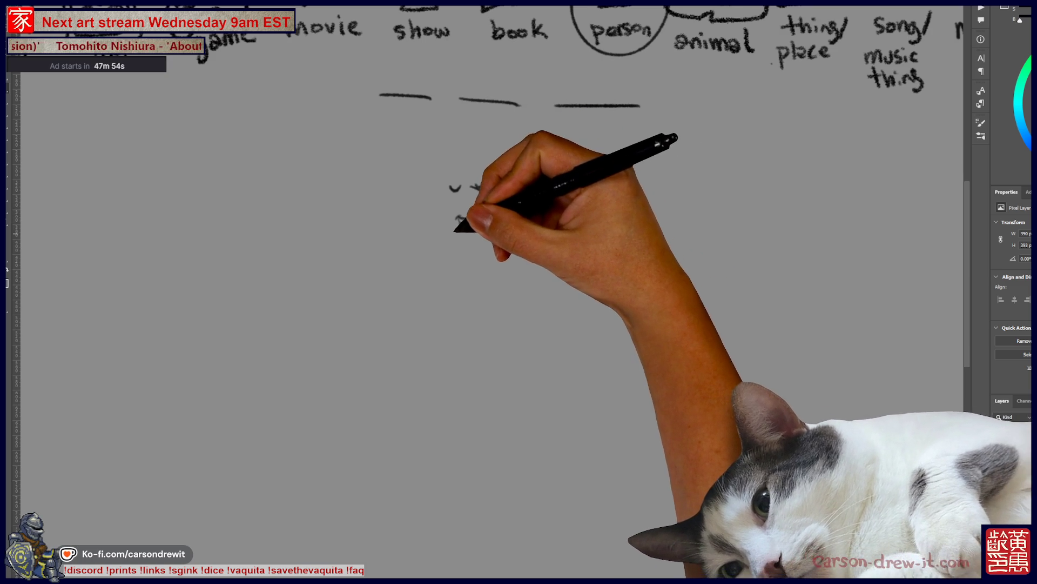
key("ctrl+z")
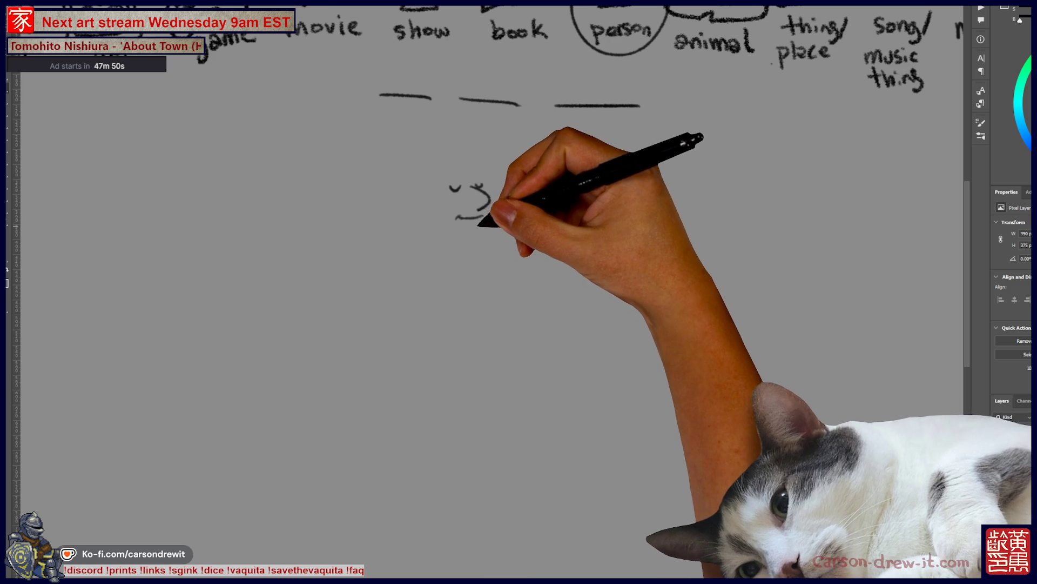
left_click_drag(488, 218, 481, 235)
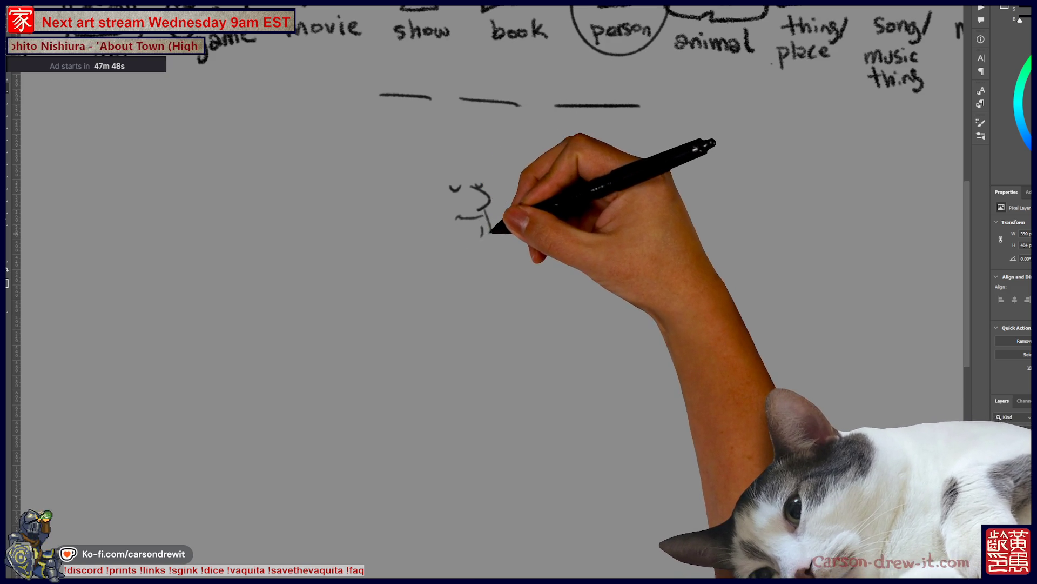
mouse_move(437, 195)
left_mouse_down()
mouse_move(436, 218)
mouse_move(426, 194)
mouse_move(437, 169)
mouse_move(478, 162)
mouse_move(449, 162)
mouse_move(432, 179)
mouse_move(439, 200)
mouse_move(432, 170)
mouse_move(485, 153)
left_mouse_up()
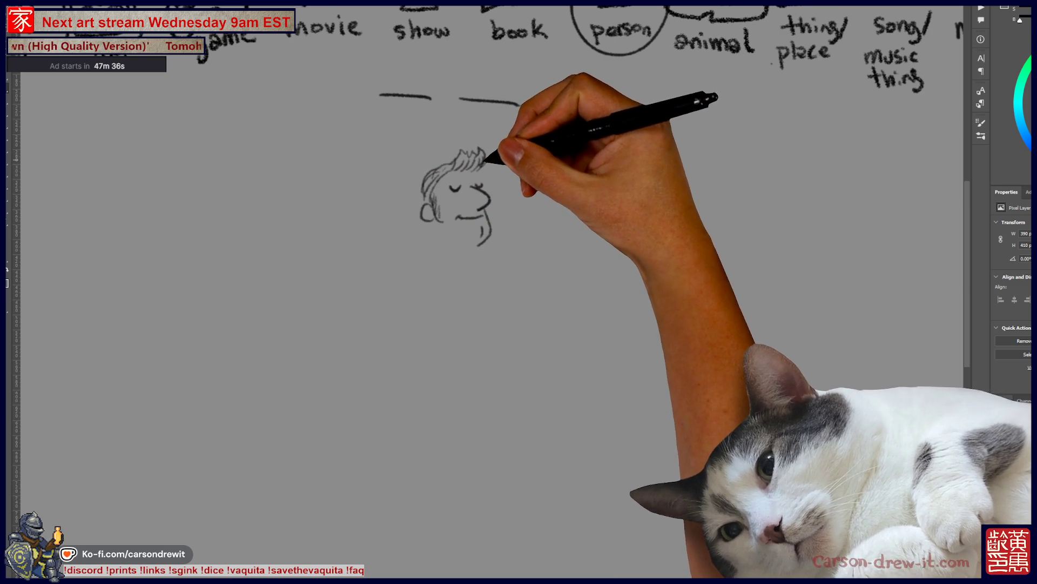
left_click_drag(556, 106, 643, 106)
mouse_move(421, 192)
left_mouse_down()
mouse_move(433, 224)
mouse_move(480, 251)
mouse_move(440, 262)
mouse_move(479, 306)
mouse_move(489, 339)
left_mouse_up()
- Add the collar, neck, stethoscope loop and earpiece, coat lapels and left arm
left_click_drag(479, 238, 525, 339)
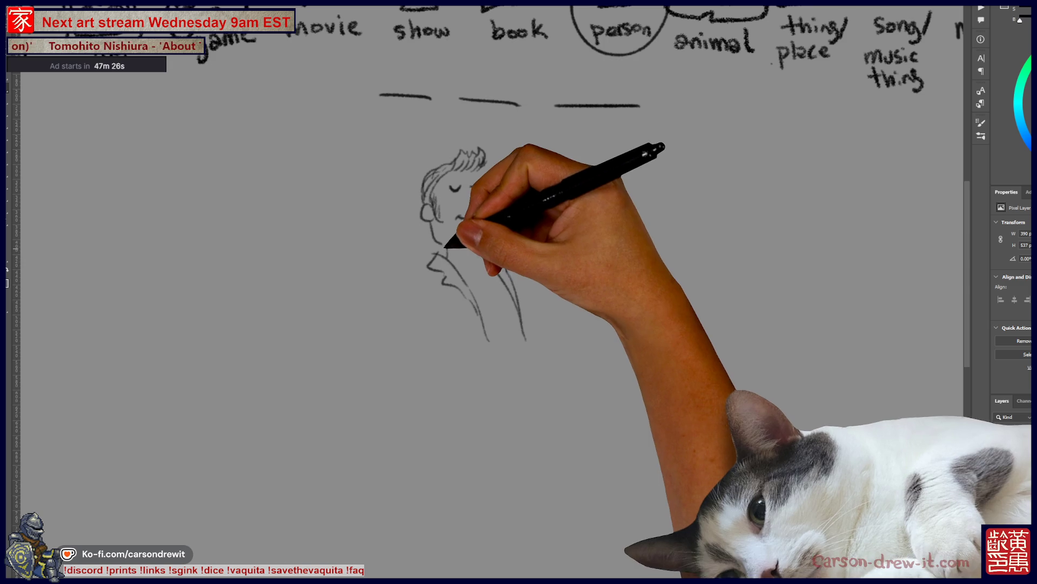
mouse_move(454, 297)
left_mouse_down()
mouse_move(456, 326)
mouse_move(469, 327)
left_mouse_up()
left_click_drag(489, 251, 528, 294)
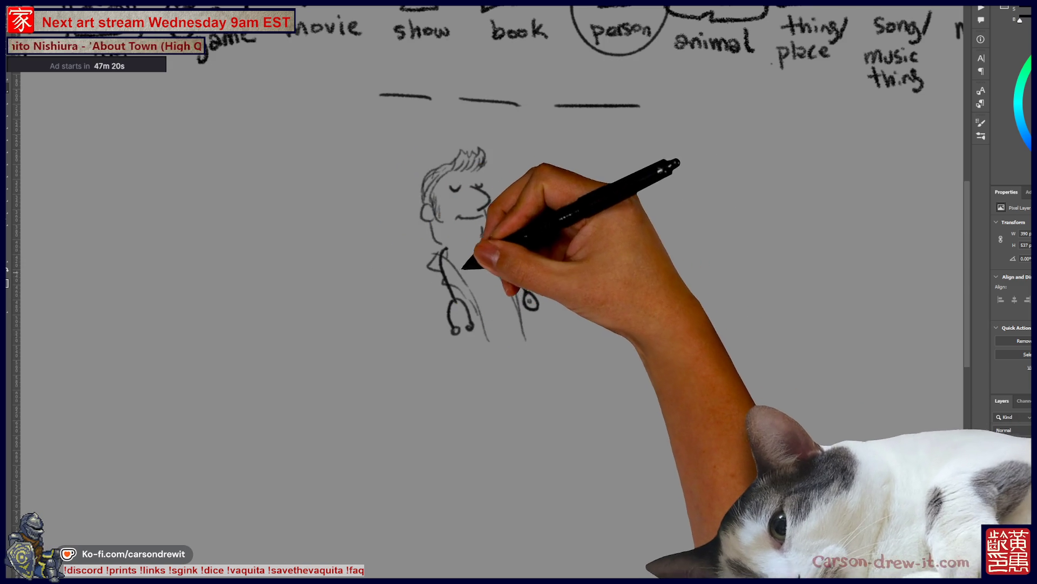
mouse_move(463, 267)
left_mouse_down()
mouse_move(495, 308)
mouse_move(514, 301)
left_mouse_up()
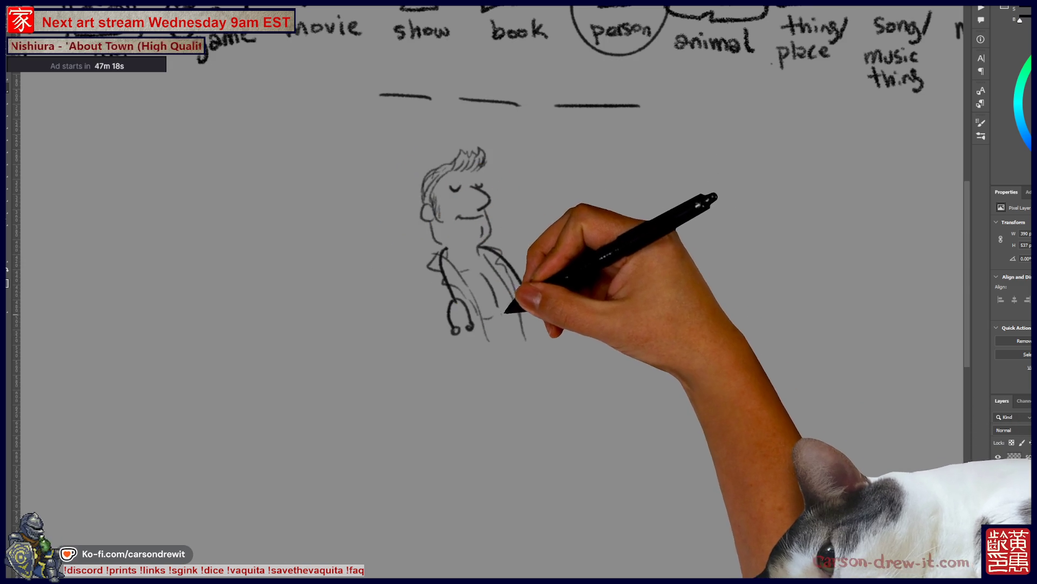
mouse_move(528, 357)
left_mouse_down()
mouse_move(509, 364)
mouse_move(516, 374)
mouse_move(524, 368)
mouse_move(440, 379)
left_mouse_up()
mouse_move(430, 268)
left_mouse_down()
mouse_move(424, 341)
mouse_move(427, 304)
mouse_move(400, 349)
mouse_move(440, 347)
left_mouse_up()
left_click_drag(445, 250, 447, 343)
- Draw the stethoscope around his neck with its chest piece, plus the lab coat's right side
left_click_drag(445, 253, 456, 331)
left_click_drag(479, 248, 505, 266)
left_click_drag(444, 364, 452, 380)
left_click_drag(489, 273, 495, 386)
left_click_drag(506, 324, 526, 367)
left_click_drag(503, 254, 537, 303)
mouse_move(528, 265)
left_mouse_down()
mouse_move(523, 272)
mouse_move(559, 278)
left_mouse_up()
- Add his arm holding out a clipboard, two legs, and an O mouth on the small face beside him
left_click_drag(545, 318, 563, 312)
left_click_drag(566, 301, 568, 259)
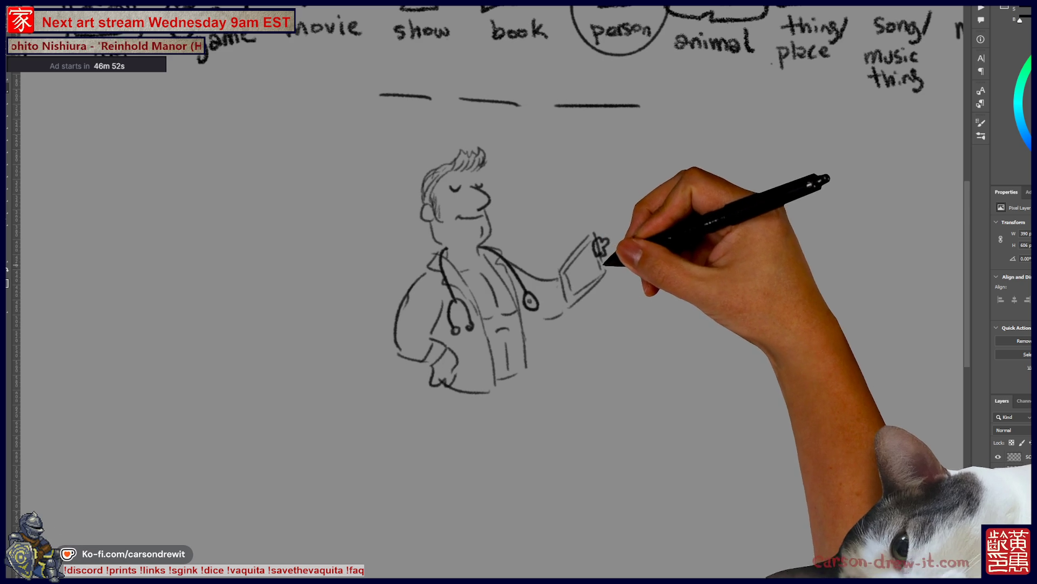
left_click_drag(576, 247, 605, 250)
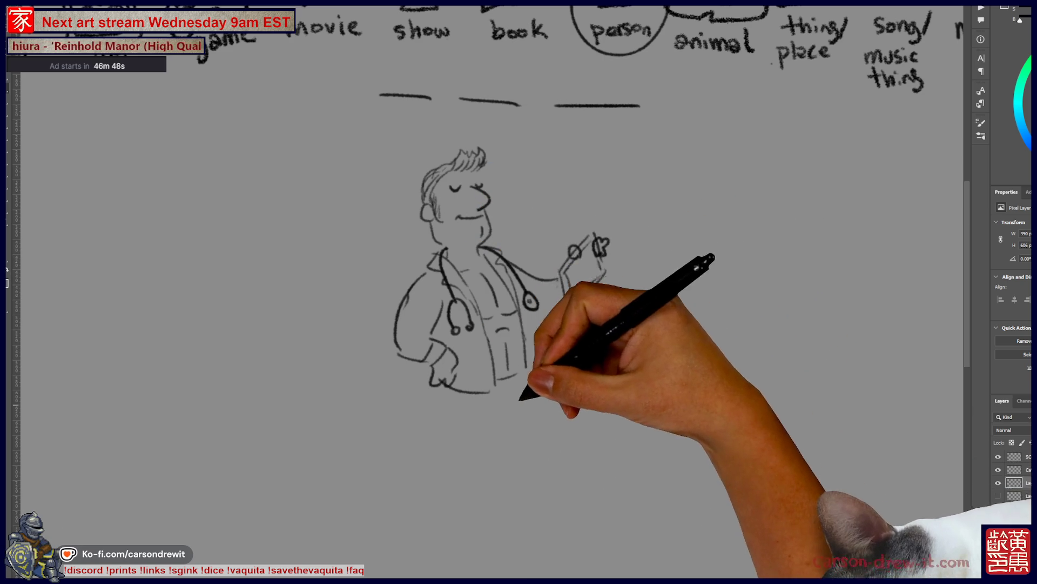
left_click_drag(458, 391, 459, 444)
left_click_drag(529, 392, 523, 444)
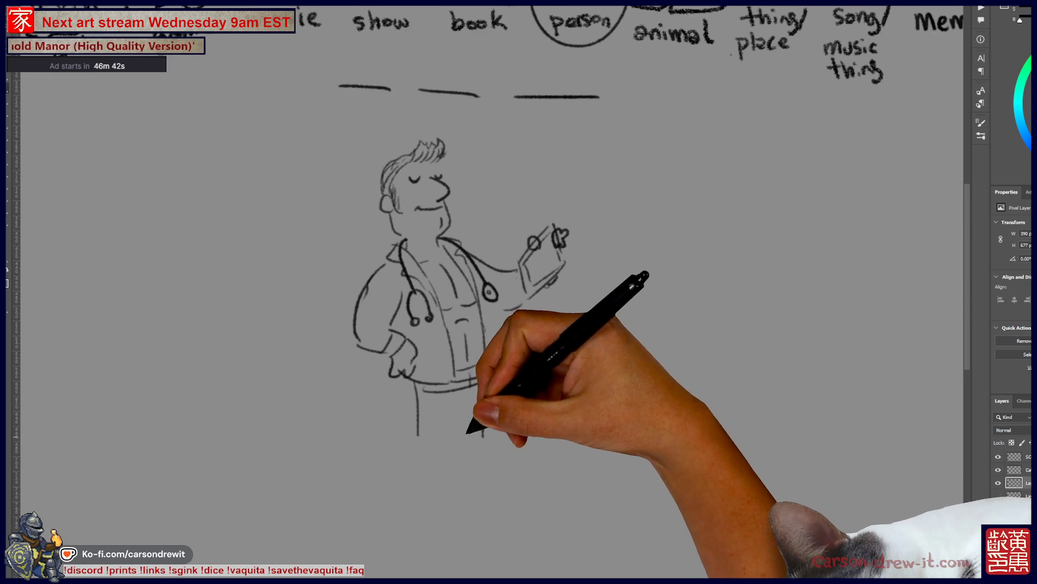
left_click_drag(511, 389, 479, 381)
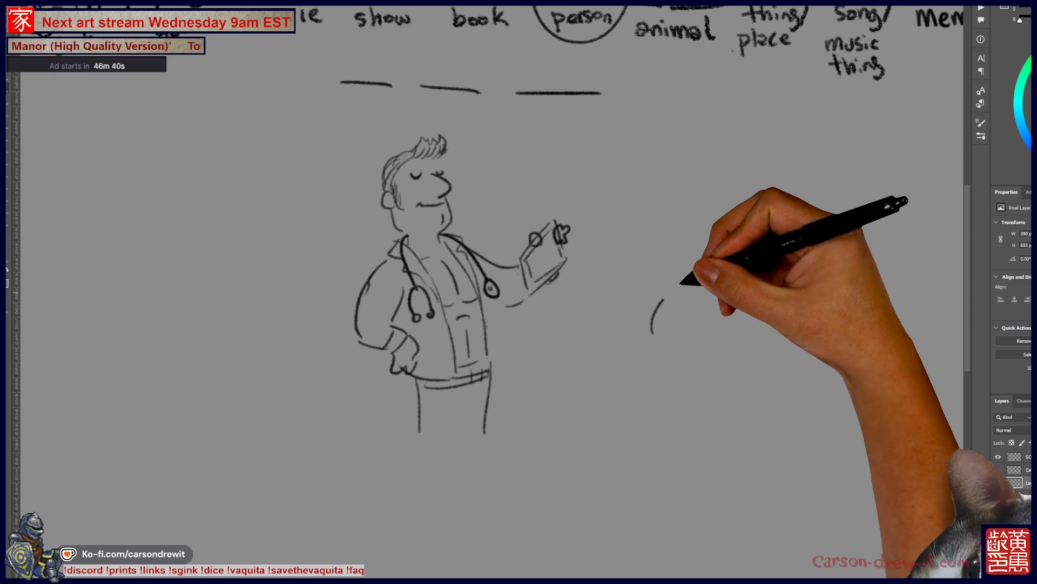
left_click_drag(666, 321, 665, 322)
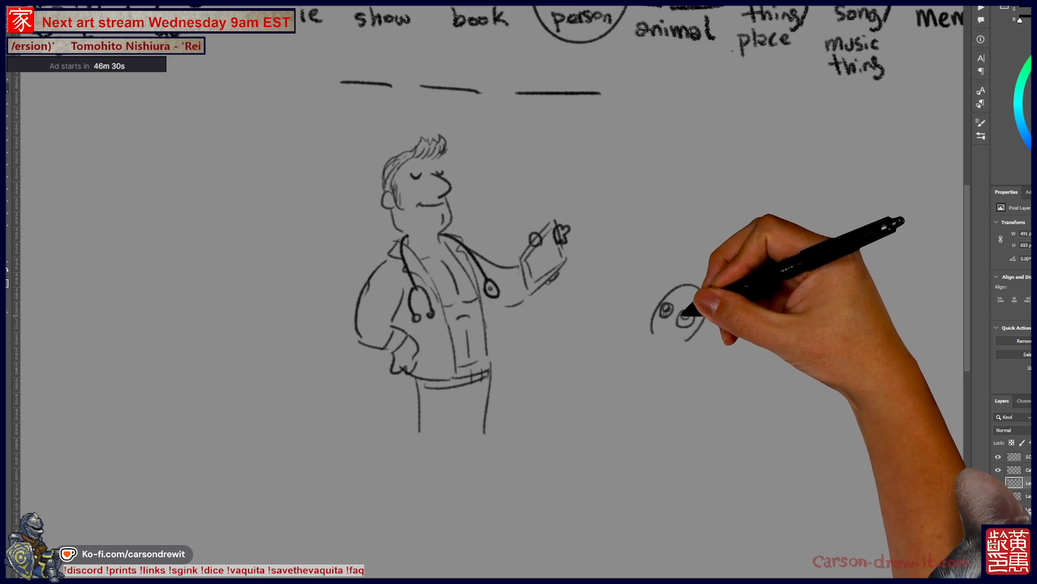
- Give the small figure a startled hand-to-cheek face and a body line
left_click_drag(683, 318, 687, 320)
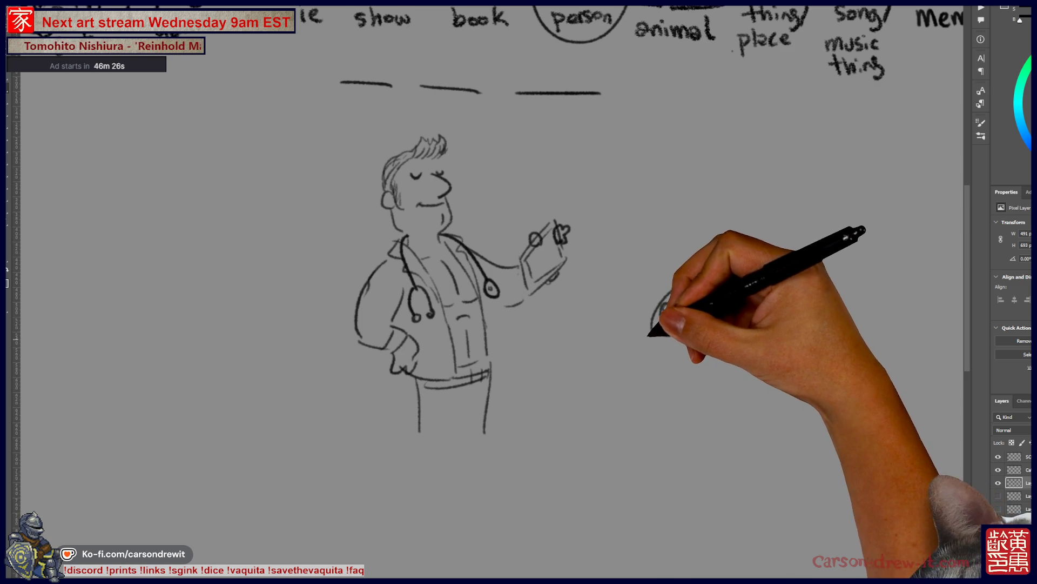
left_click_drag(653, 335, 665, 343)
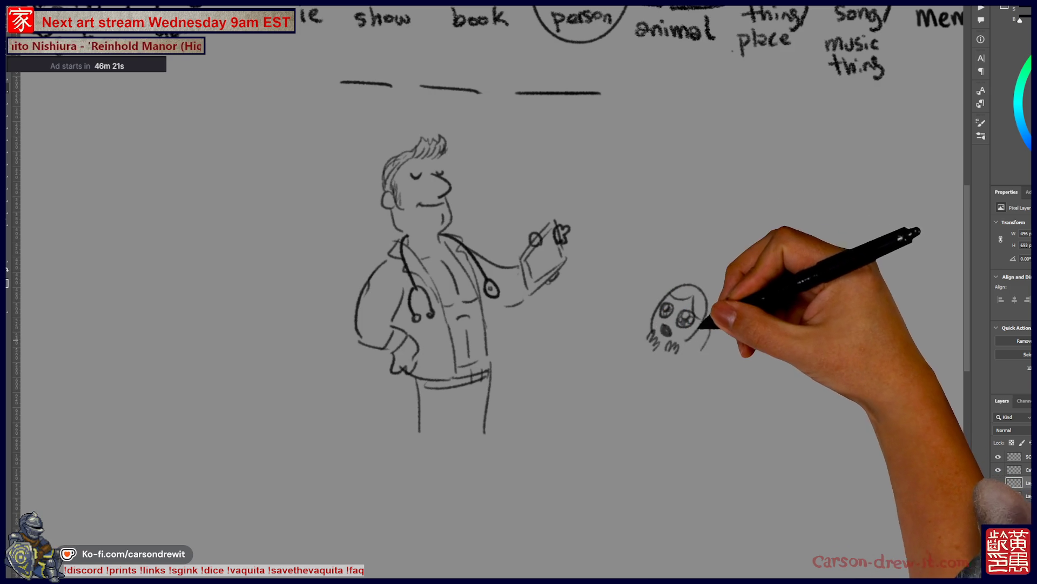
left_click_drag(702, 331, 683, 370)
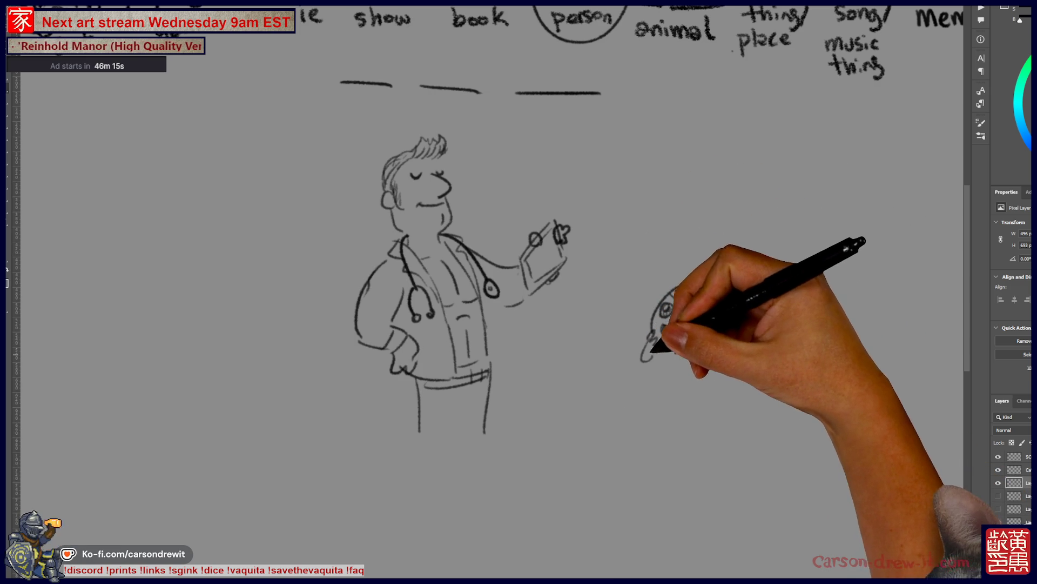
left_click_drag(655, 369, 651, 391)
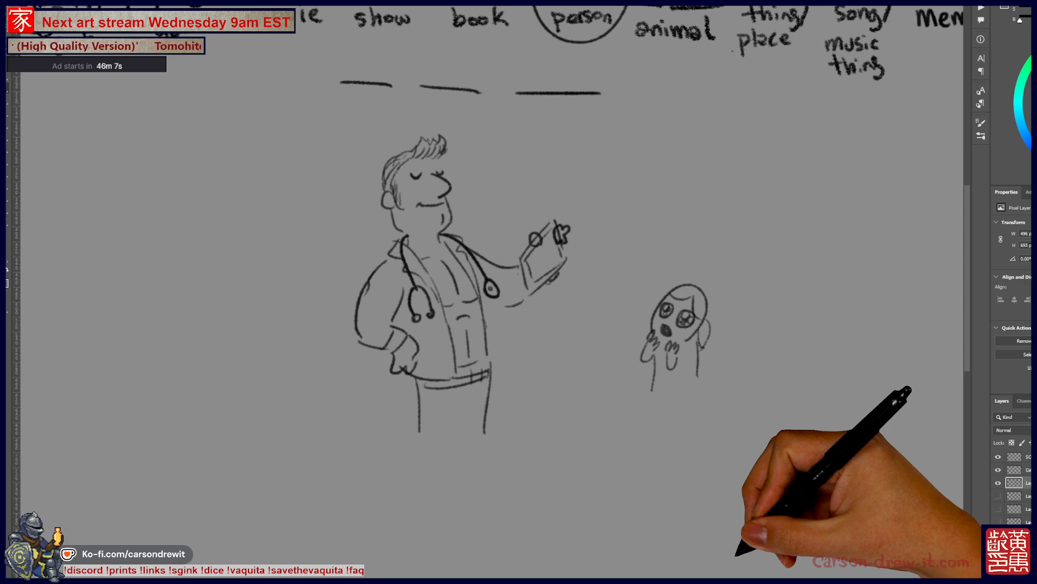
- Sketch the male doctor's lower coat, legs and front foot
left_click_drag(562, 261, 589, 302)
scroll(519, 292, "down", 1)
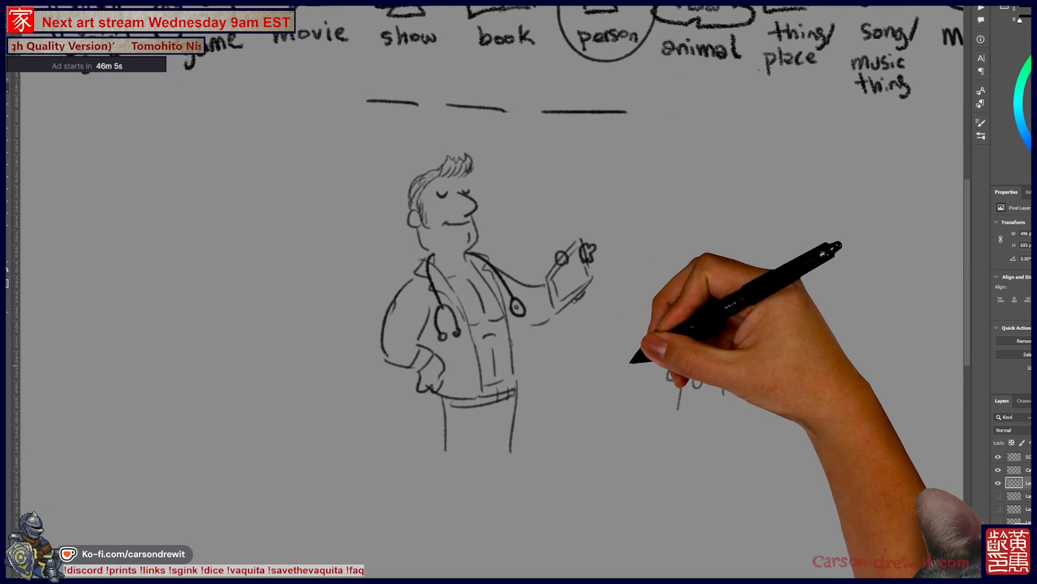
key("ctrl+z")
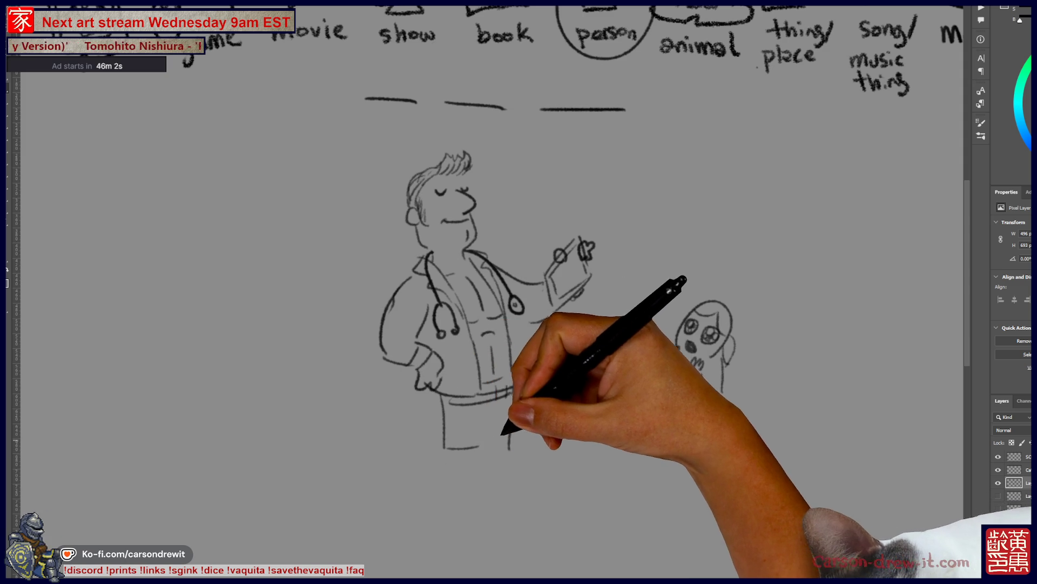
mouse_move(454, 451)
left_mouse_down()
mouse_move(452, 489)
mouse_move(474, 525)
mouse_move(469, 558)
mouse_move(497, 546)
left_mouse_up()
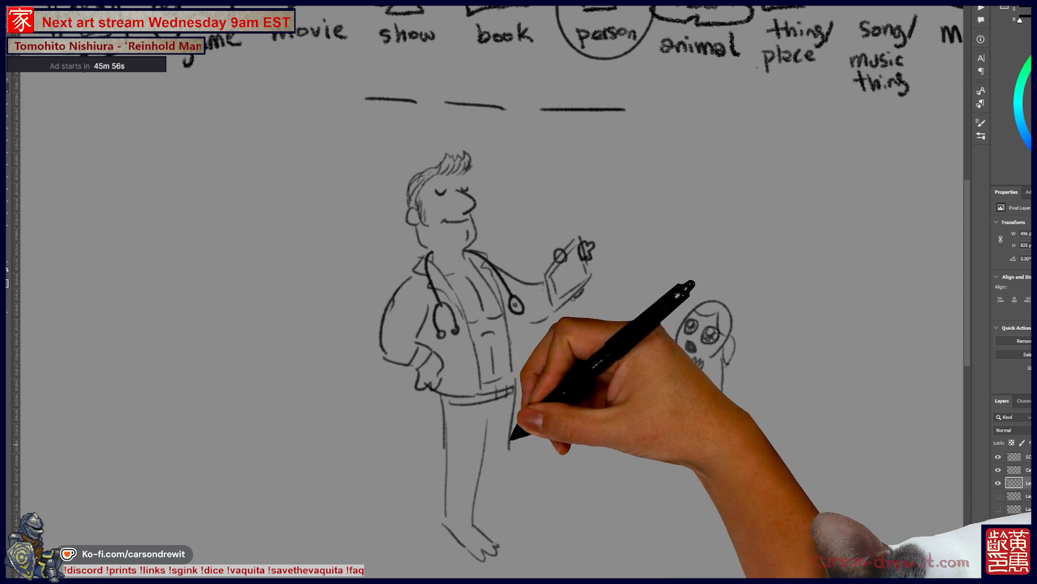
left_click_drag(480, 536, 501, 559)
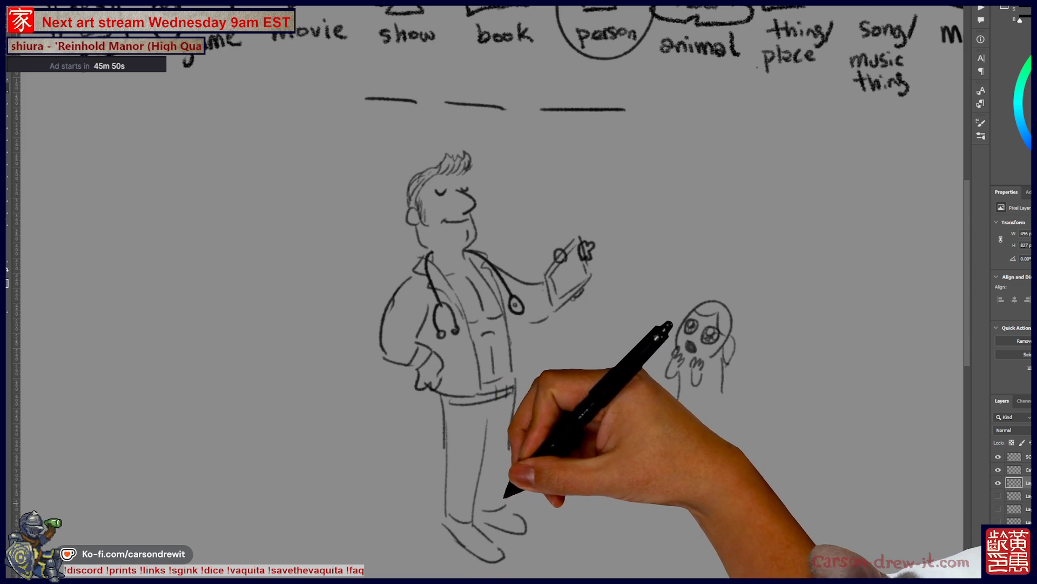
mouse_move(559, 428)
left_mouse_down()
mouse_move(599, 472)
mouse_move(569, 488)
mouse_move(551, 487)
mouse_move(550, 445)
mouse_move(383, 447)
mouse_move(586, 404)
mouse_move(621, 427)
mouse_move(629, 414)
mouse_move(672, 419)
left_mouse_up()
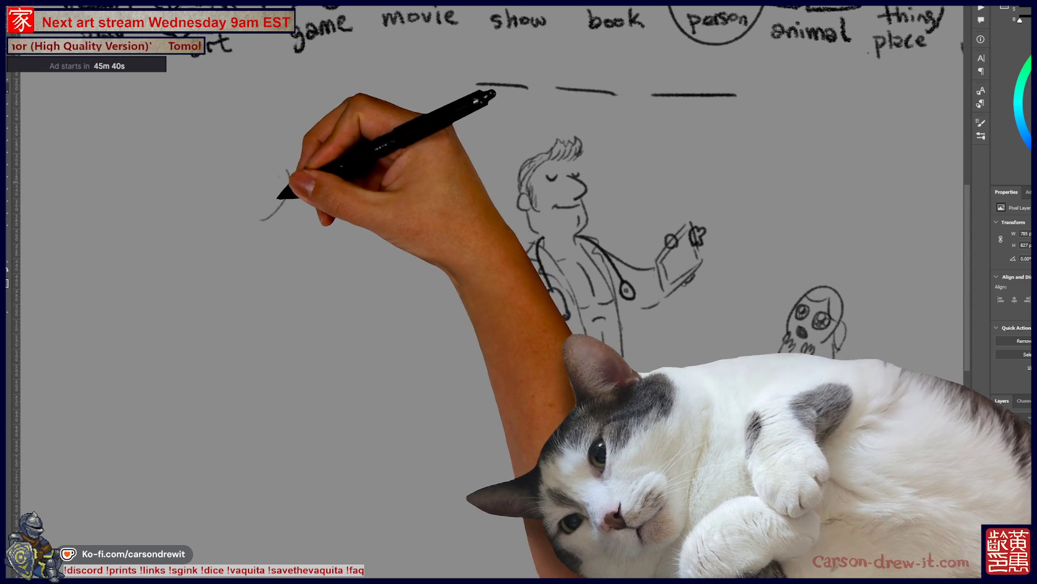
- Sketch the female doctor's head, curly hair, neck and collar left of the male doctor
left_click_drag(281, 181, 260, 207)
mouse_move(289, 162)
left_mouse_down()
mouse_move(325, 173)
mouse_move(316, 189)
left_mouse_up()
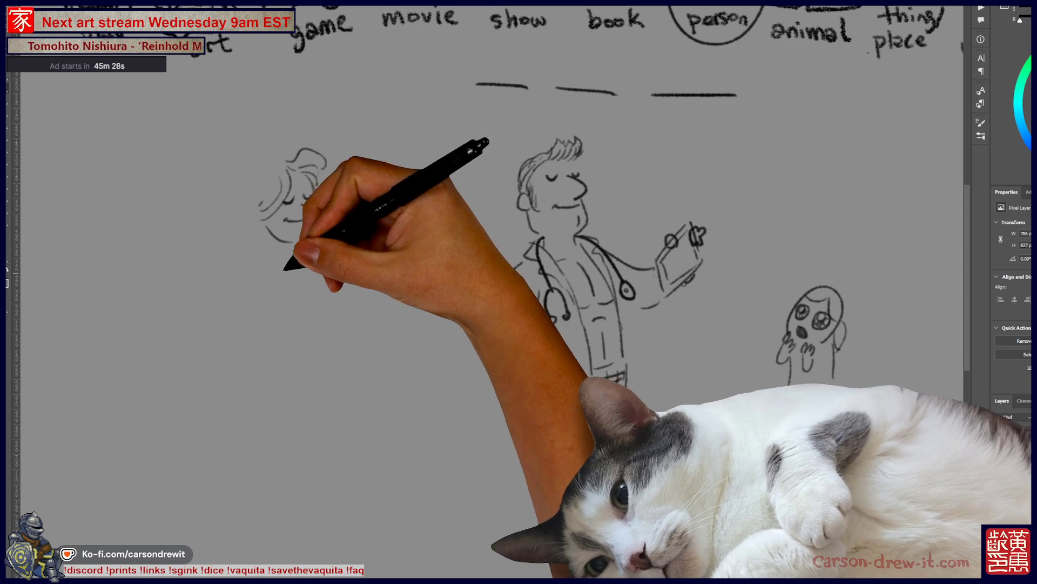
mouse_move(283, 167)
left_mouse_down()
mouse_move(254, 173)
mouse_move(244, 231)
mouse_move(315, 290)
left_mouse_up()
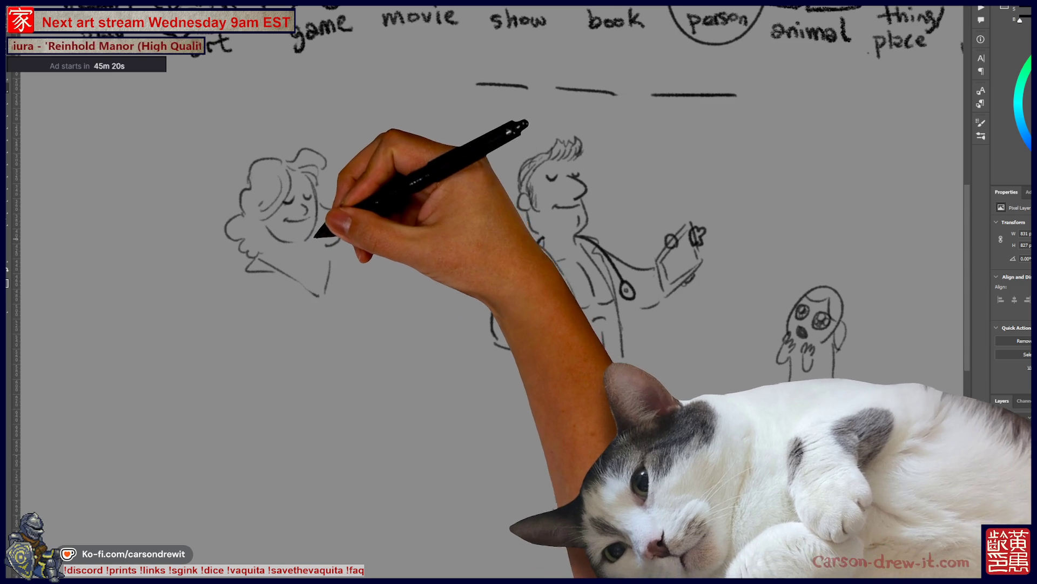
left_click_drag(333, 252, 334, 273)
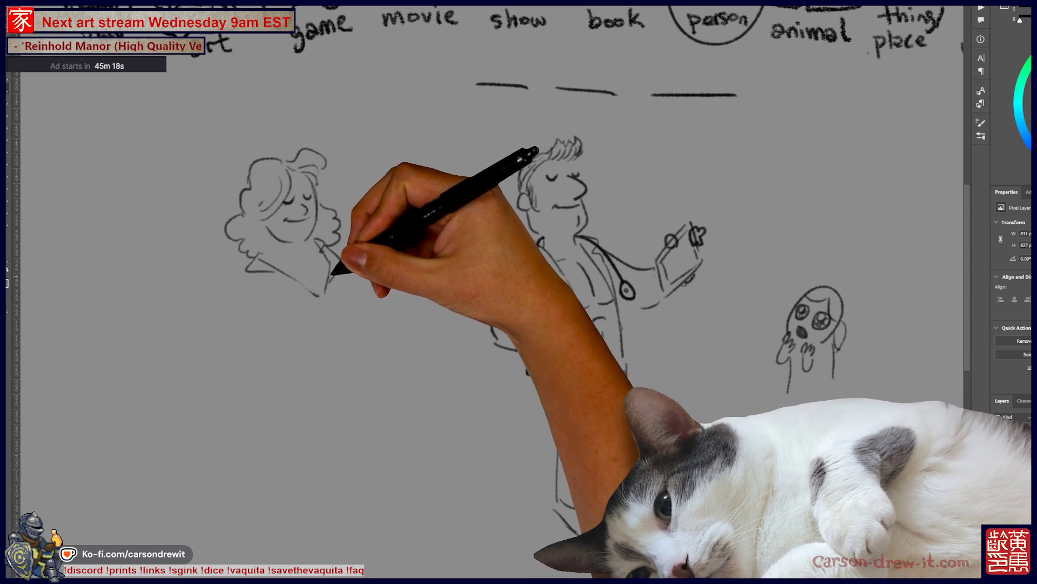
key("ctrl+z")
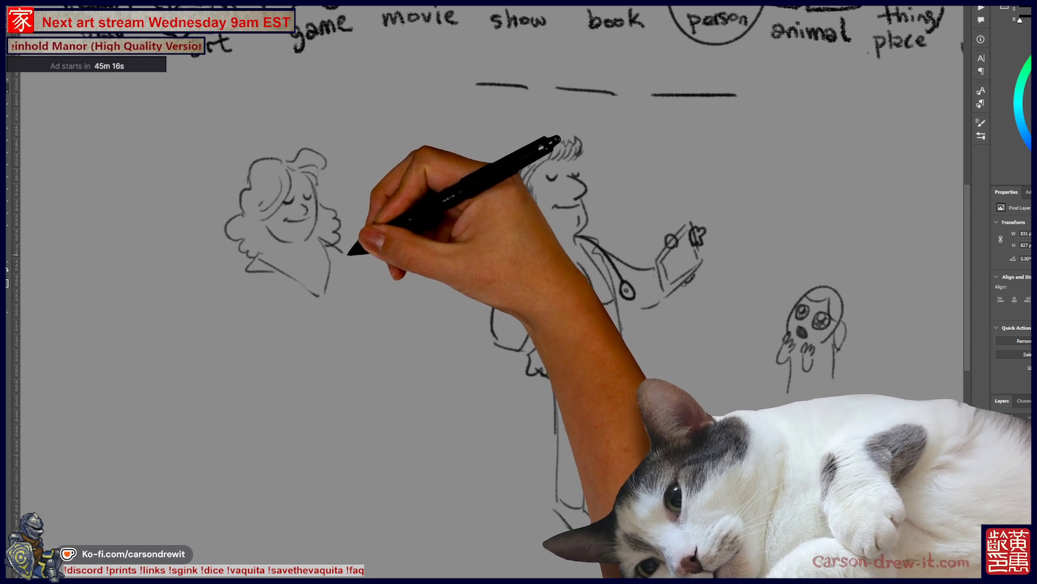
mouse_move(305, 287)
left_mouse_down()
mouse_move(274, 243)
mouse_move(312, 239)
left_mouse_up()
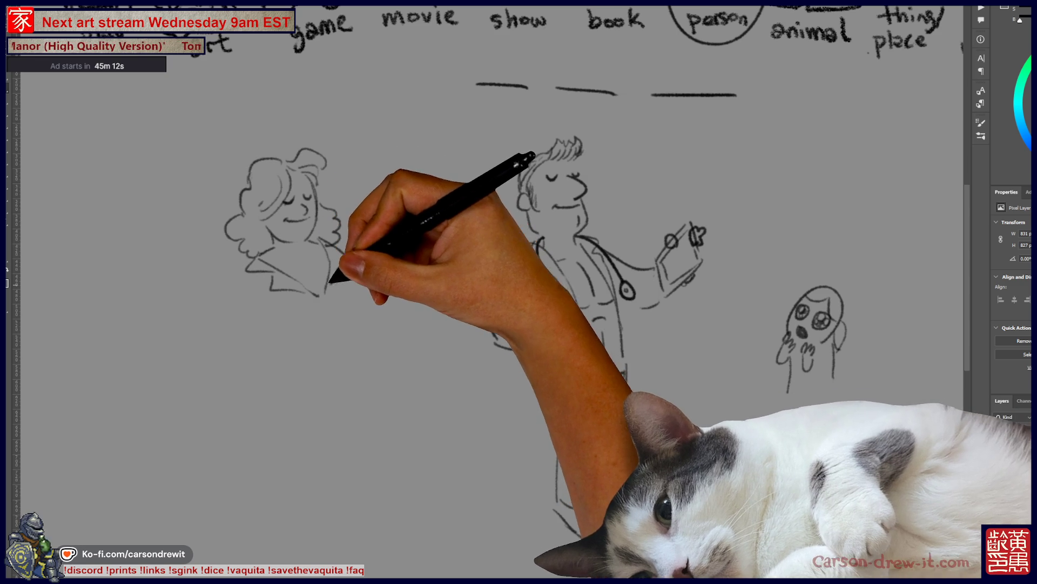
mouse_move(296, 253)
left_mouse_down()
mouse_move(324, 250)
mouse_move(331, 274)
mouse_move(301, 271)
mouse_move(324, 281)
left_mouse_up()
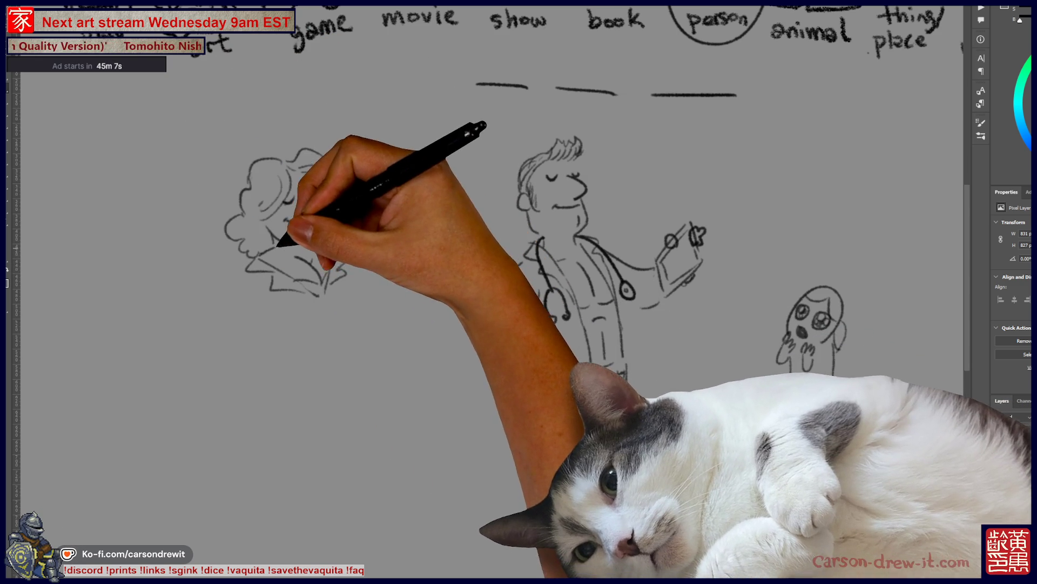
mouse_move(278, 243)
left_mouse_down()
mouse_move(291, 288)
mouse_move(312, 294)
mouse_move(308, 301)
left_mouse_up()
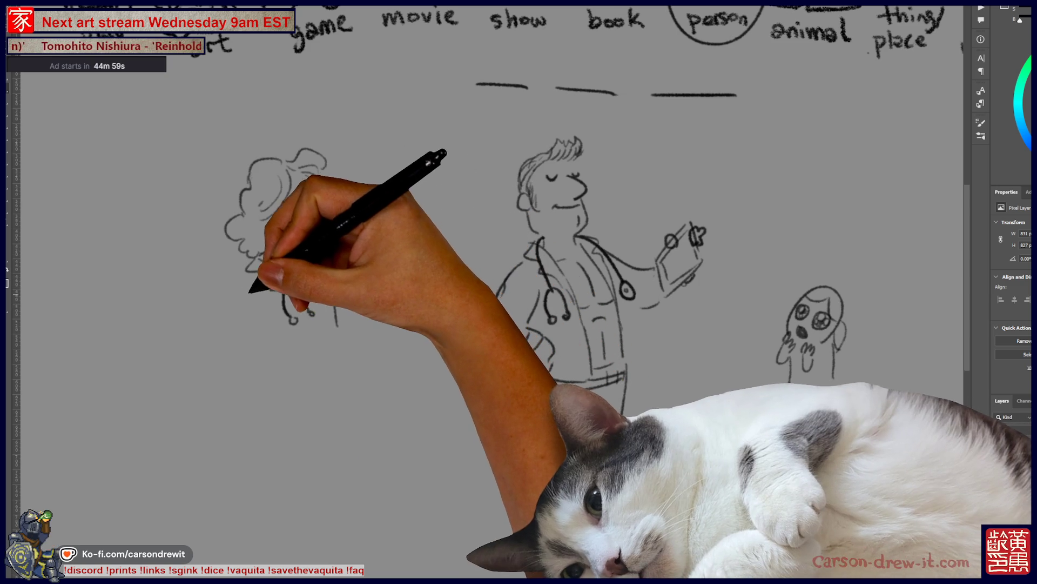
- Draw her left side, stethoscope, coat hem, legs and feet
left_click_drag(248, 275, 254, 317)
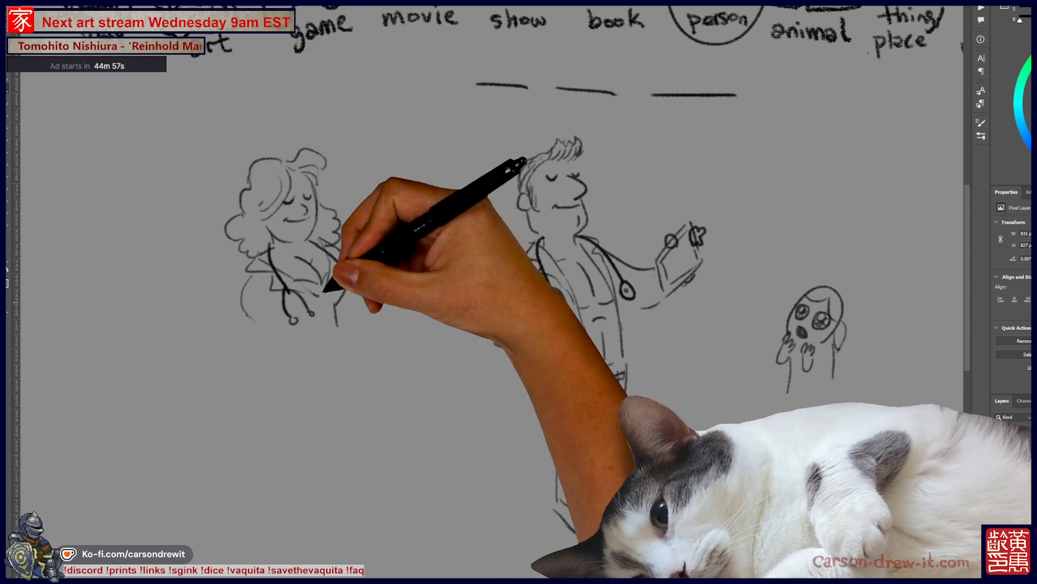
left_click_drag(347, 291, 360, 272)
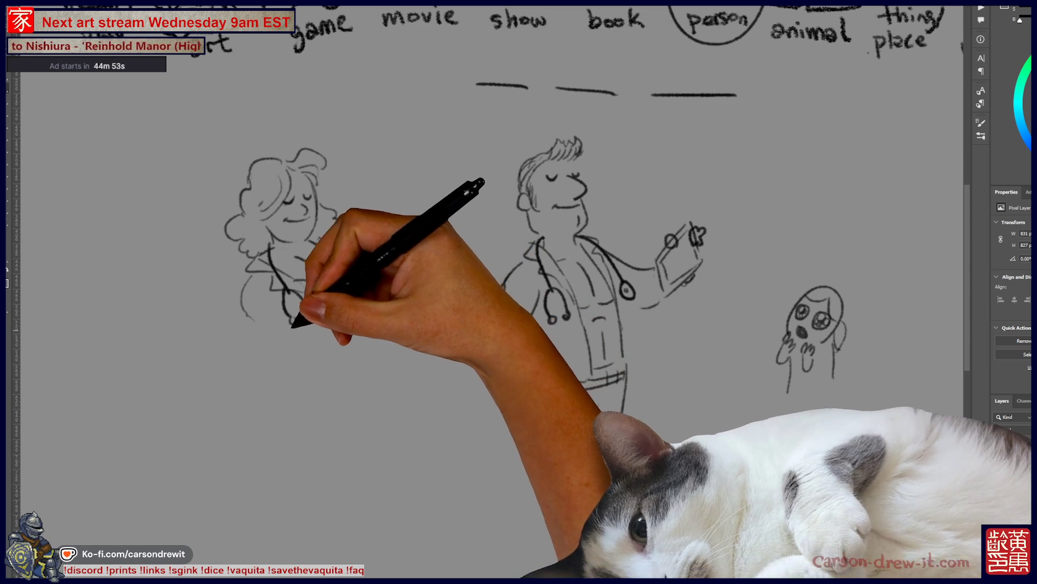
left_click_drag(260, 377, 340, 371)
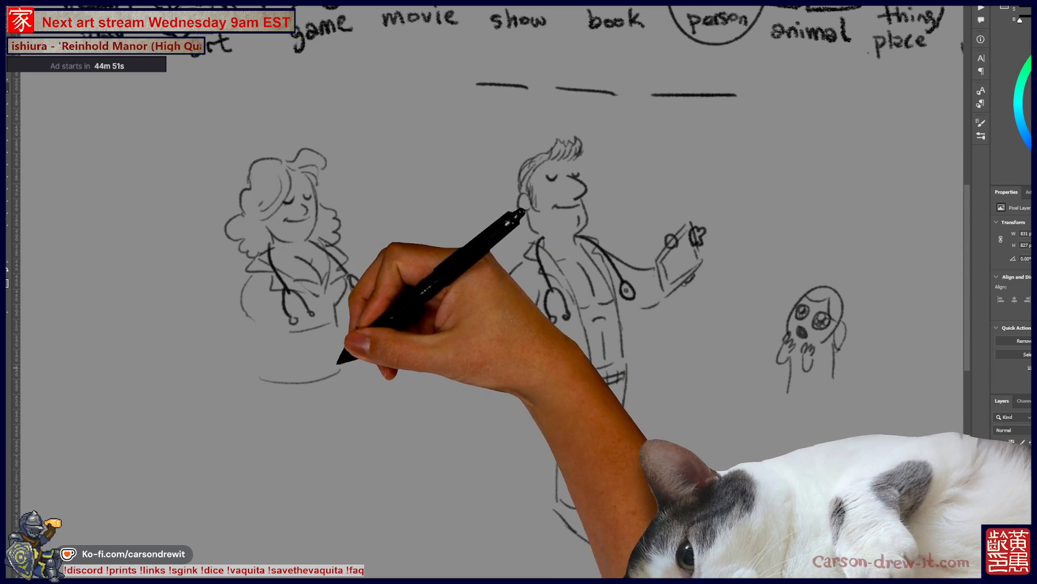
key("ctrl+z")
mouse_move(271, 346)
left_mouse_down()
mouse_move(273, 409)
mouse_move(323, 402)
mouse_move(296, 478)
left_mouse_up()
left_click_drag(313, 406, 317, 502)
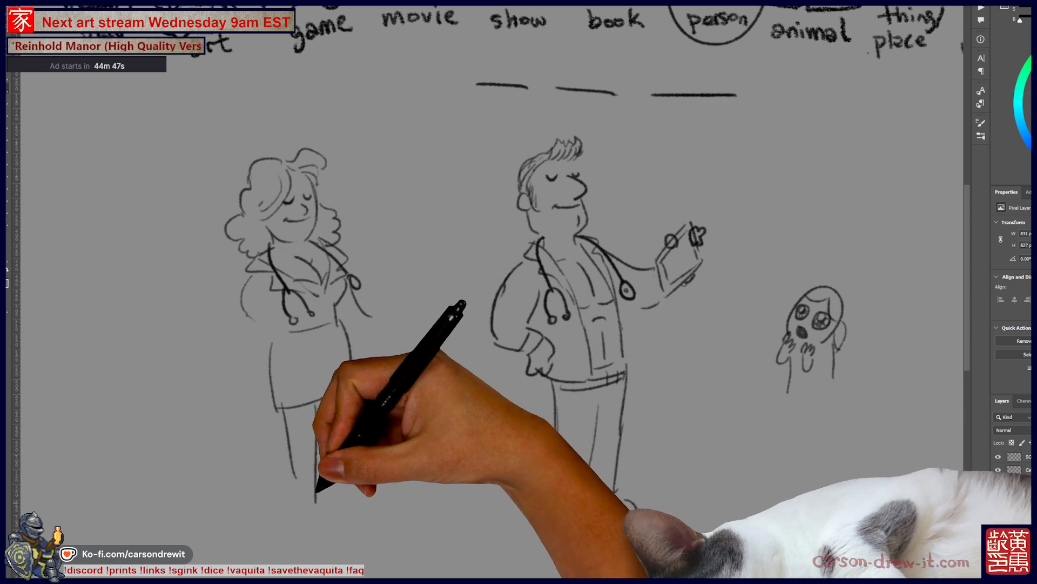
left_click_drag(353, 305, 372, 316)
left_click_drag(331, 497, 331, 454)
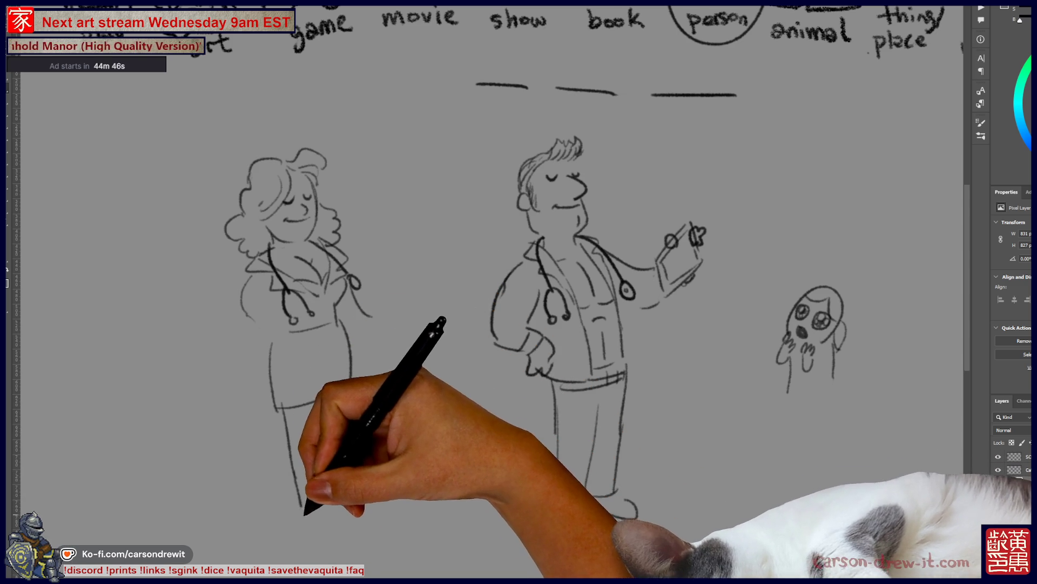
left_click_drag(291, 554, 298, 522)
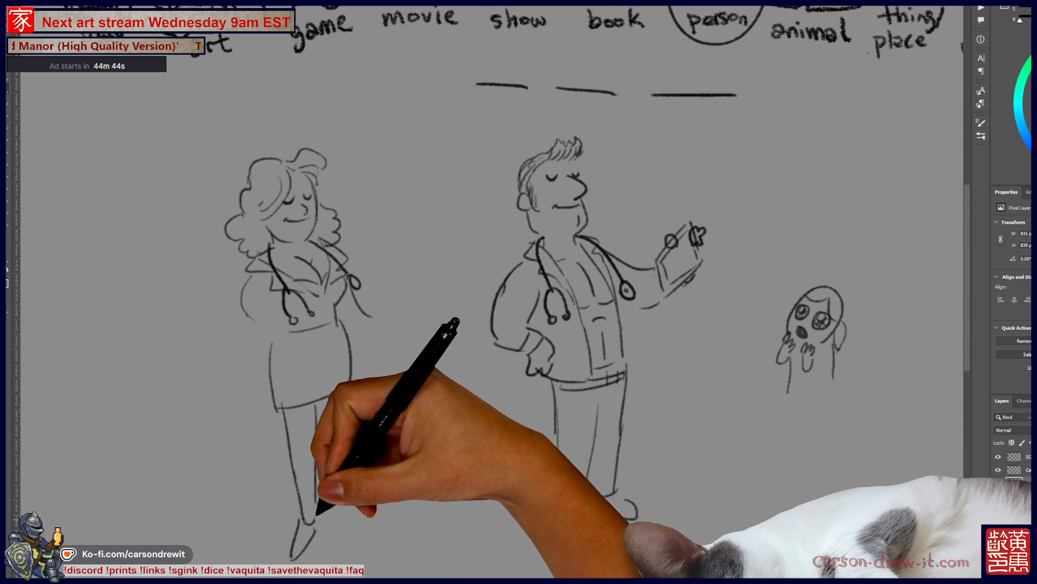
mouse_move(296, 556)
left_mouse_down()
mouse_move(316, 527)
mouse_move(352, 541)
left_mouse_up()
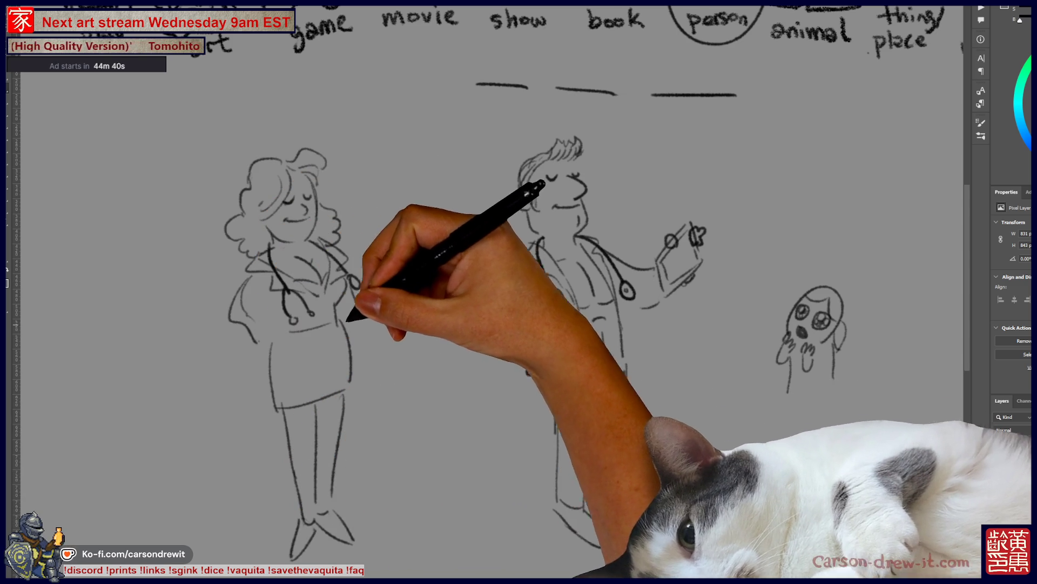
- Add a third blank dash and circle the rightmost and middle blanks
left_click_drag(487, 292, 413, 334)
left_click_drag(551, 140, 642, 141)
mouse_move(508, 238)
left_mouse_down()
mouse_move(537, 232)
mouse_move(589, 173)
mouse_move(371, 185)
mouse_move(240, 250)
left_mouse_up()
mouse_move(487, 110)
left_mouse_down()
mouse_move(463, 146)
mouse_move(489, 108)
left_mouse_up()
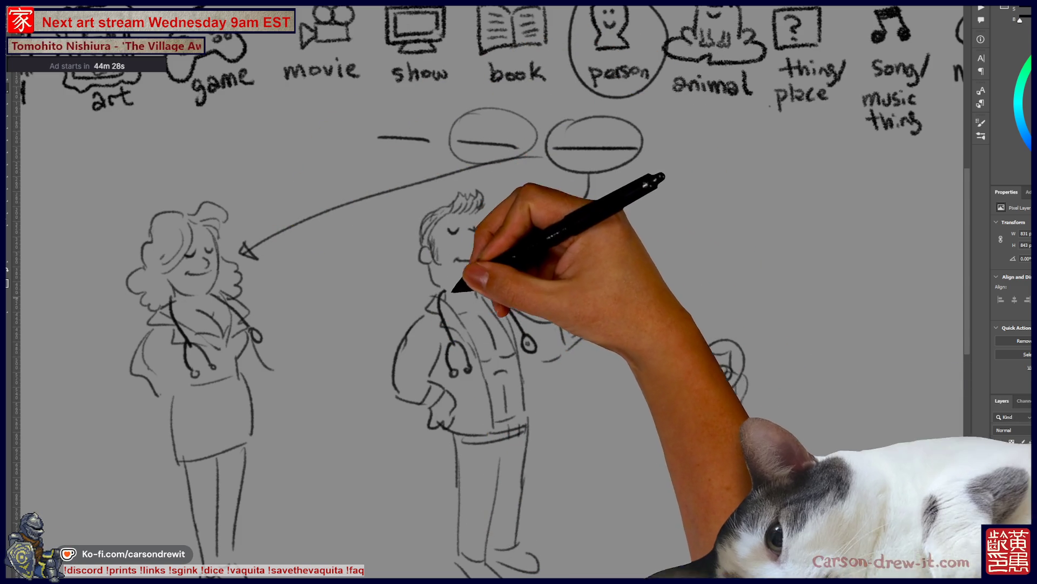
- Draw an arrow from the right circled blank to the man's head, then zoom out to see the whole puzzle
left_click_drag(590, 174, 510, 237)
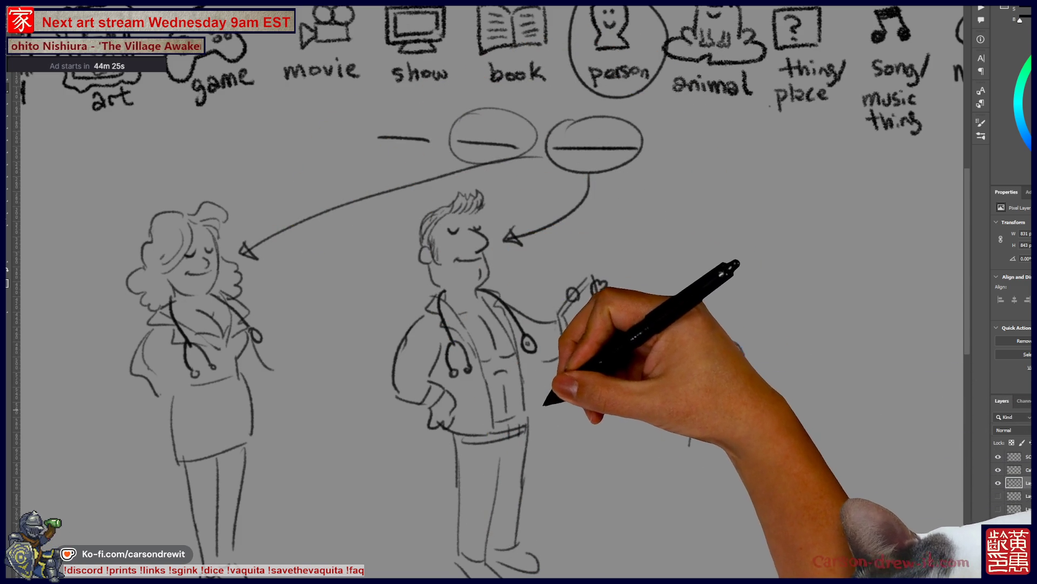
left_click_drag(595, 325, 565, 303)
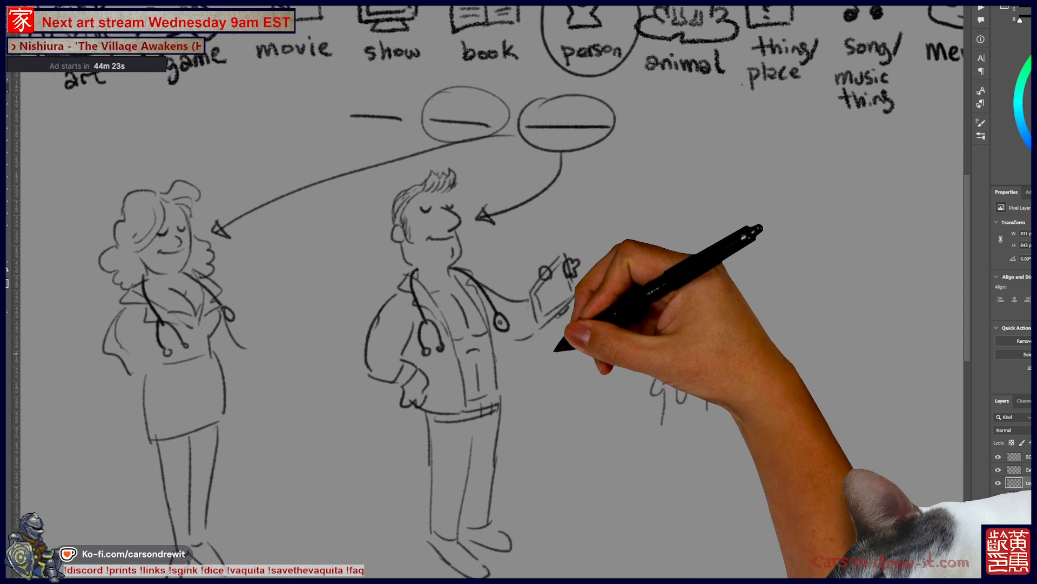
key("ctrl+minus")
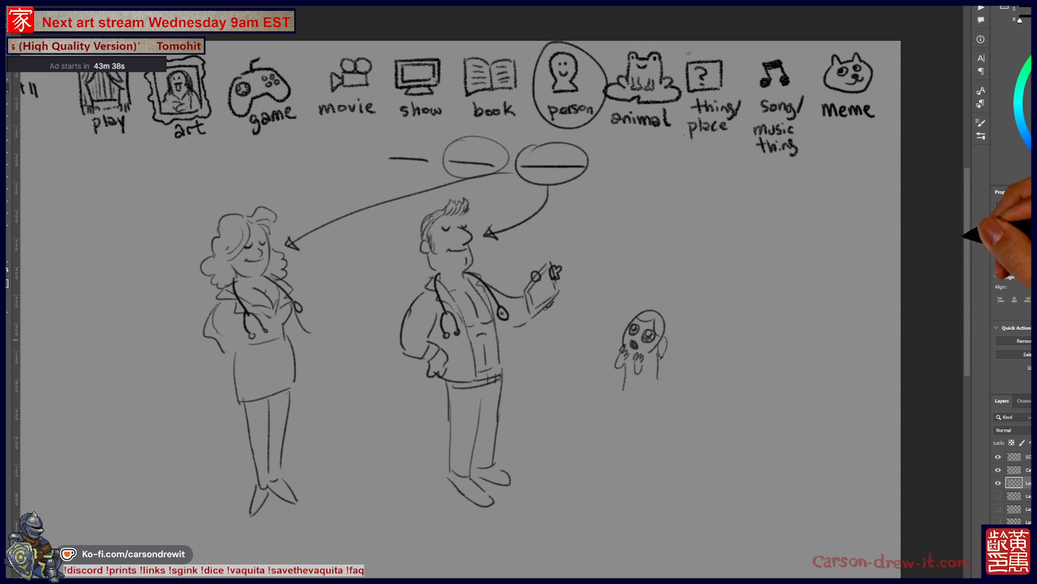
left_click_drag(716, 389, 709, 356)
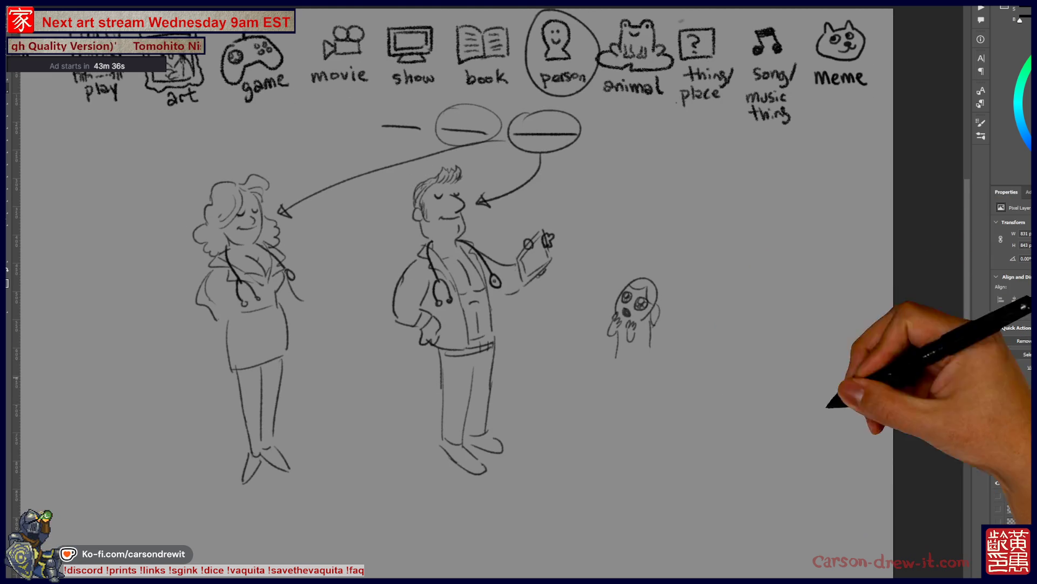
- Hide the doctor puzzle layer, circle thing/place and draw a line linking it toward movie
left_click(999, 470)
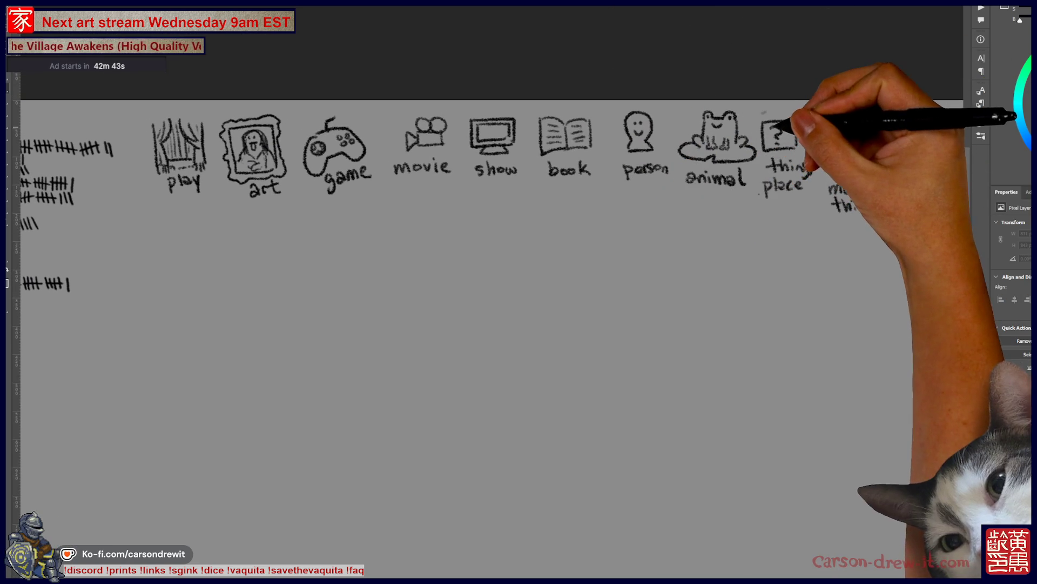
mouse_move(781, 108)
left_mouse_down()
mouse_move(768, 204)
mouse_move(805, 124)
left_mouse_up()
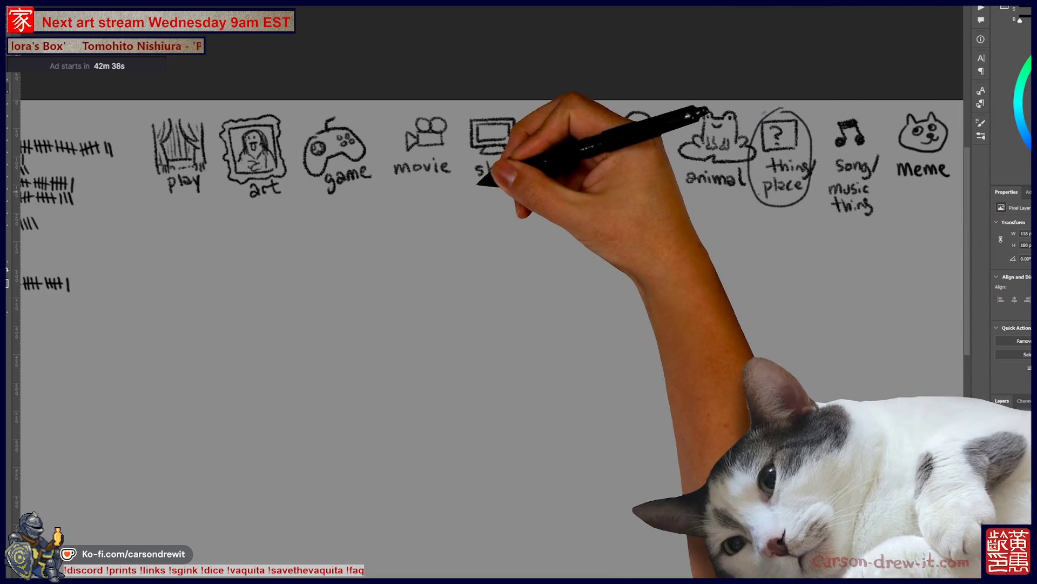
mouse_move(754, 192)
left_mouse_down()
mouse_move(454, 178)
mouse_move(471, 157)
mouse_move(427, 104)
mouse_move(386, 146)
mouse_move(439, 183)
left_mouse_up()
- Draw the blank dash row and a speech bubble with a downward tail around the fifth dash
left_click_drag(358, 225, 719, 224)
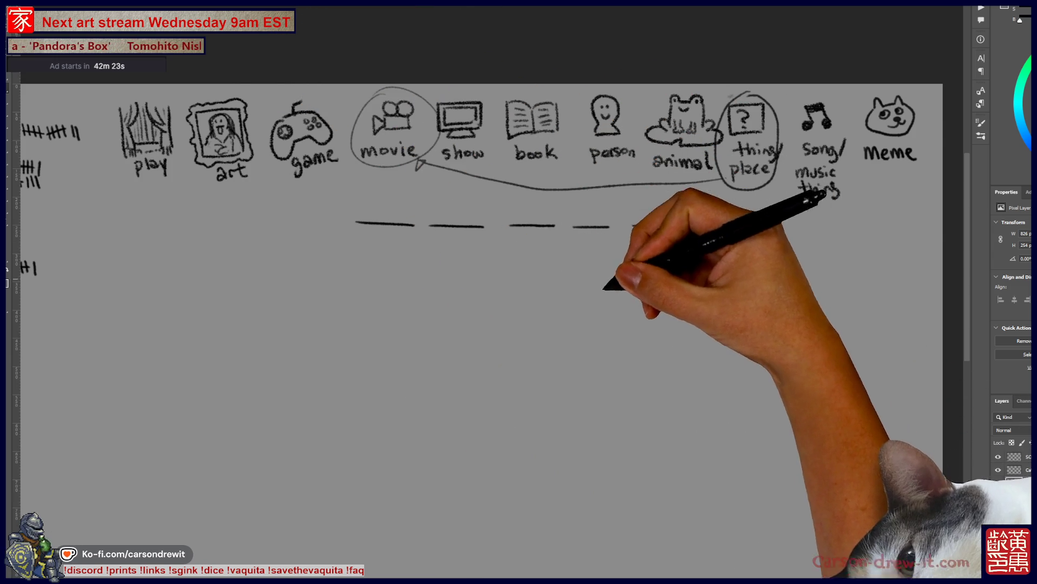
scroll(486, 270, "down", 1)
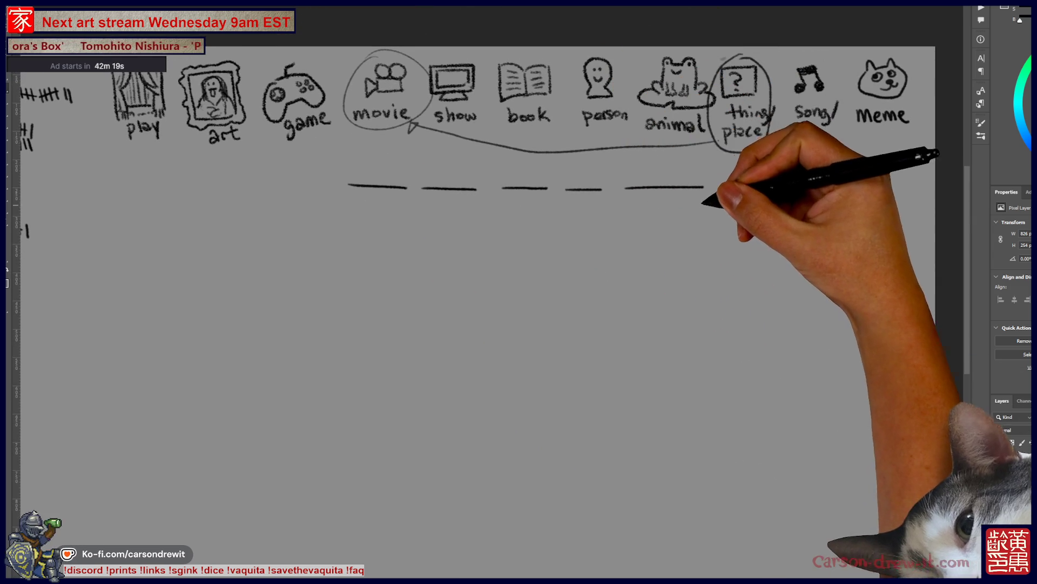
left_click_drag(632, 162, 640, 165)
left_click_drag(663, 208, 699, 248)
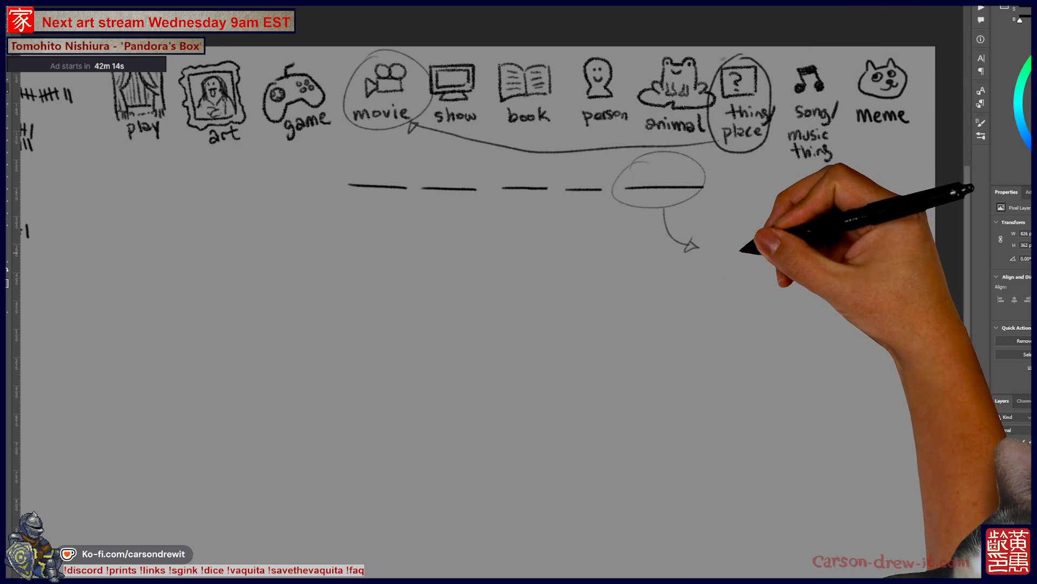
- Sketch a ghost beside the arrow and cross it out with a circled no-symbol
mouse_move(733, 253)
left_mouse_down()
mouse_move(748, 217)
mouse_move(766, 253)
mouse_move(740, 239)
left_mouse_up()
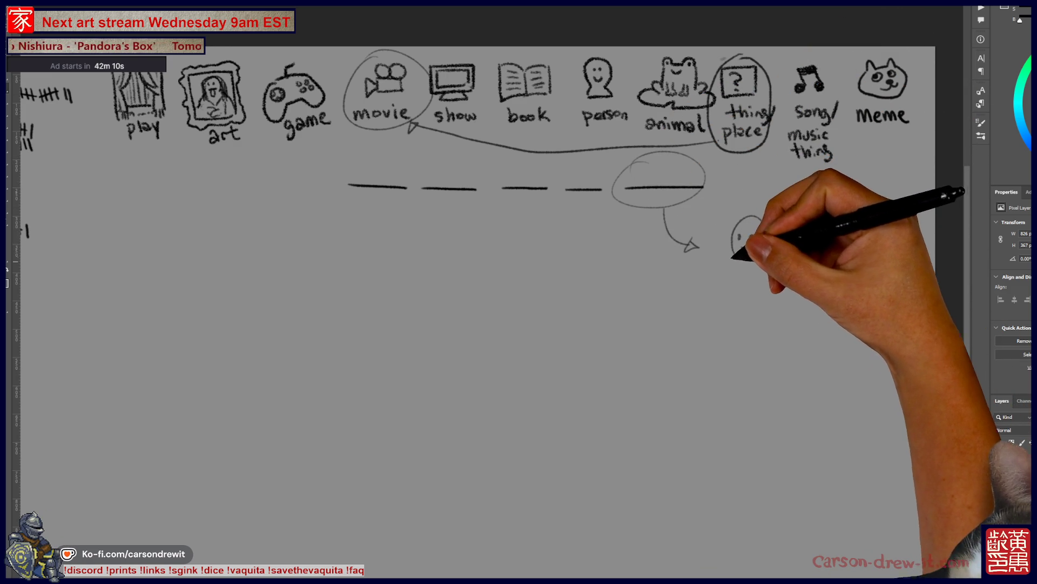
left_click_drag(722, 272, 781, 254)
left_click_drag(778, 219, 800, 281)
mouse_move(730, 281)
left_mouse_down()
mouse_move(768, 247)
mouse_move(773, 258)
left_mouse_up()
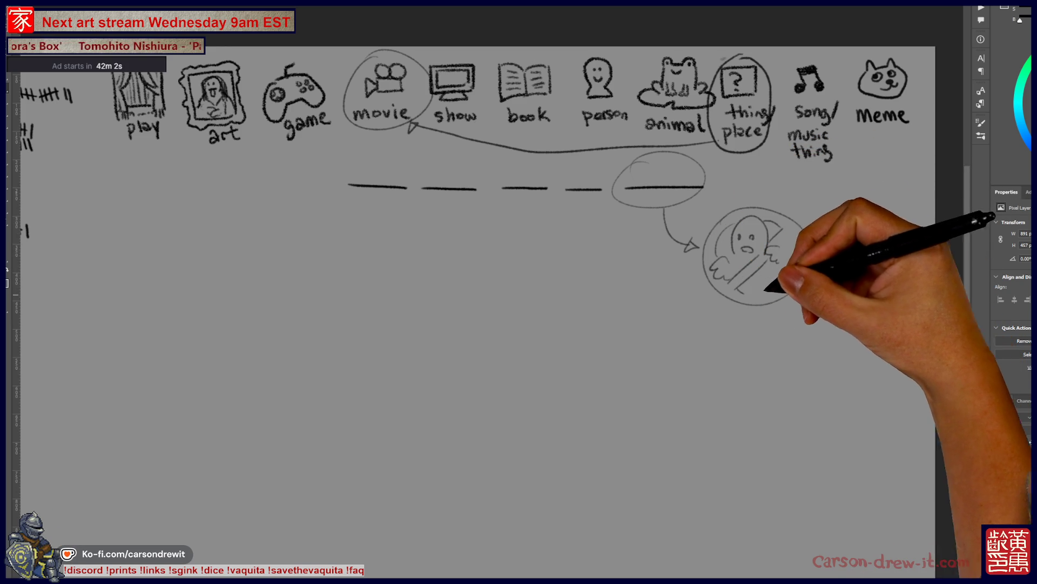
mouse_move(752, 278)
left_mouse_down()
mouse_move(746, 286)
mouse_move(788, 255)
left_mouse_up()
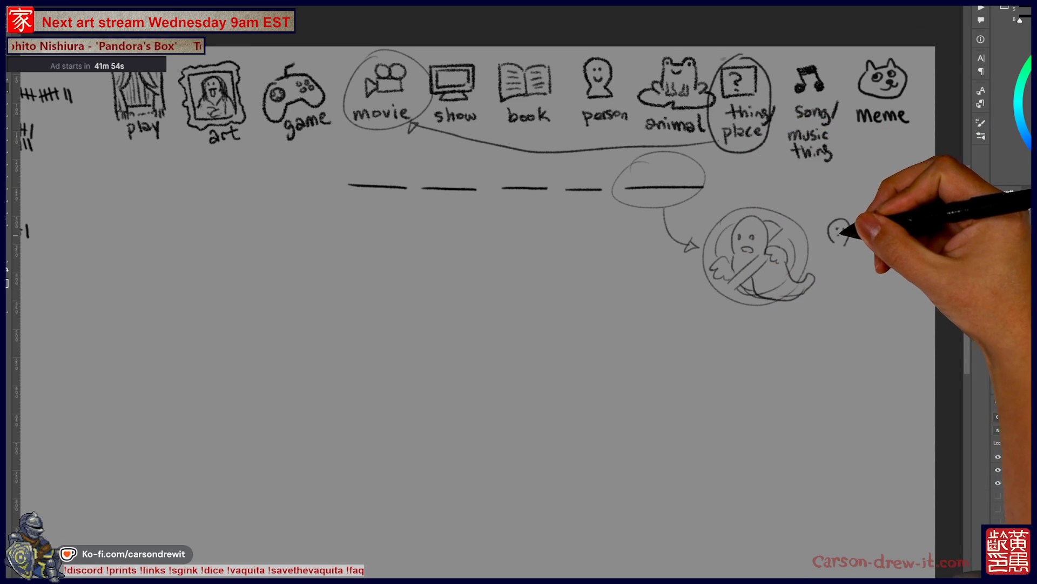
- Draw a small figure with a face and box-like pack shooting a short curled trail
mouse_move(821, 244)
left_mouse_down()
mouse_move(819, 257)
mouse_move(857, 253)
mouse_move(896, 216)
left_mouse_up()
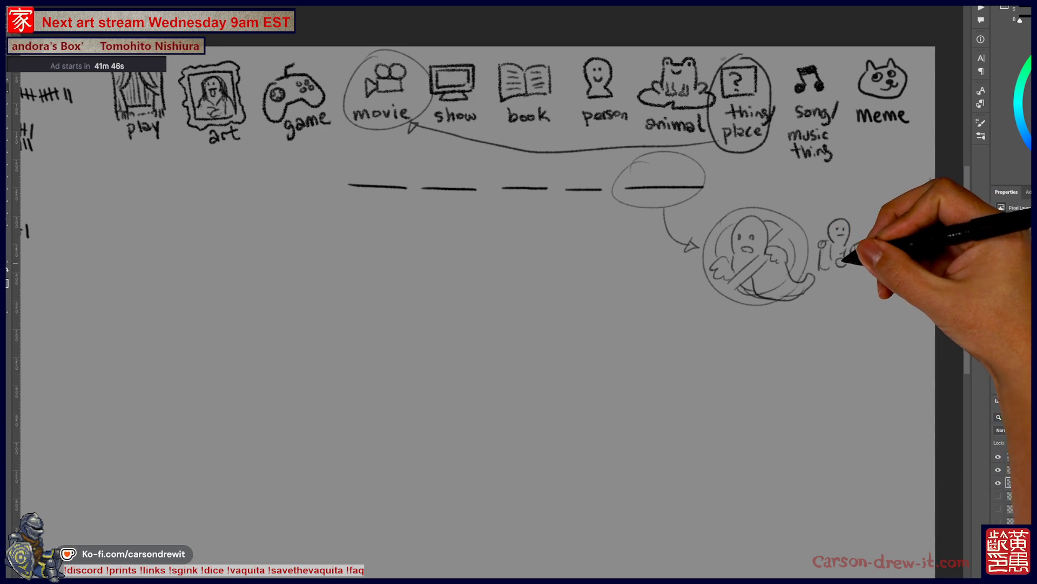
mouse_move(827, 264)
left_mouse_down()
mouse_move(842, 246)
mouse_move(816, 235)
mouse_move(832, 231)
left_mouse_up()
left_click_drag(929, 178, 859, 252)
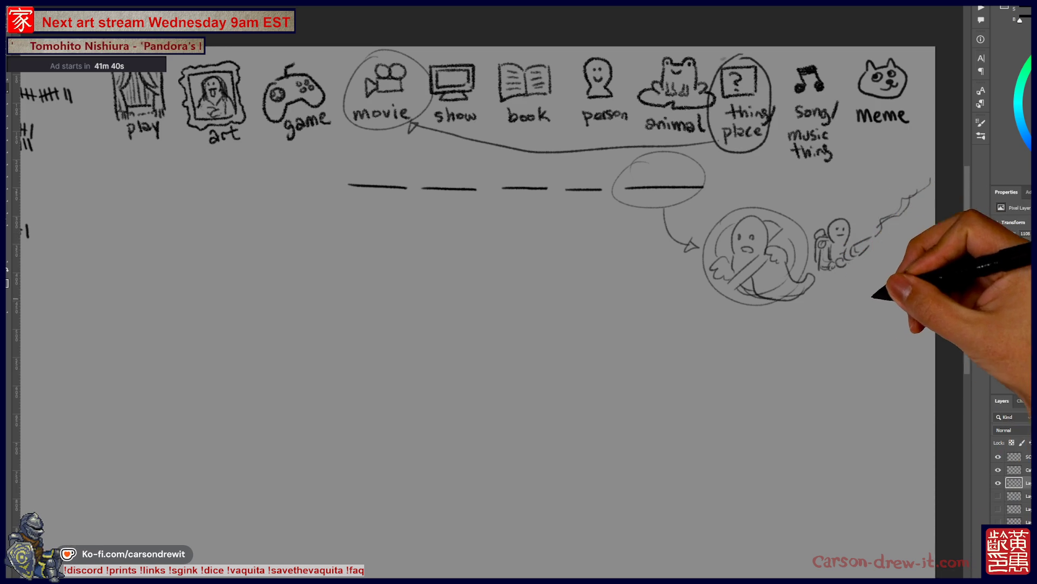
key("ctrl+z")
mouse_move(888, 179)
left_mouse_down()
mouse_move(878, 208)
mouse_move(895, 232)
mouse_move(909, 204)
mouse_move(889, 186)
left_mouse_up()
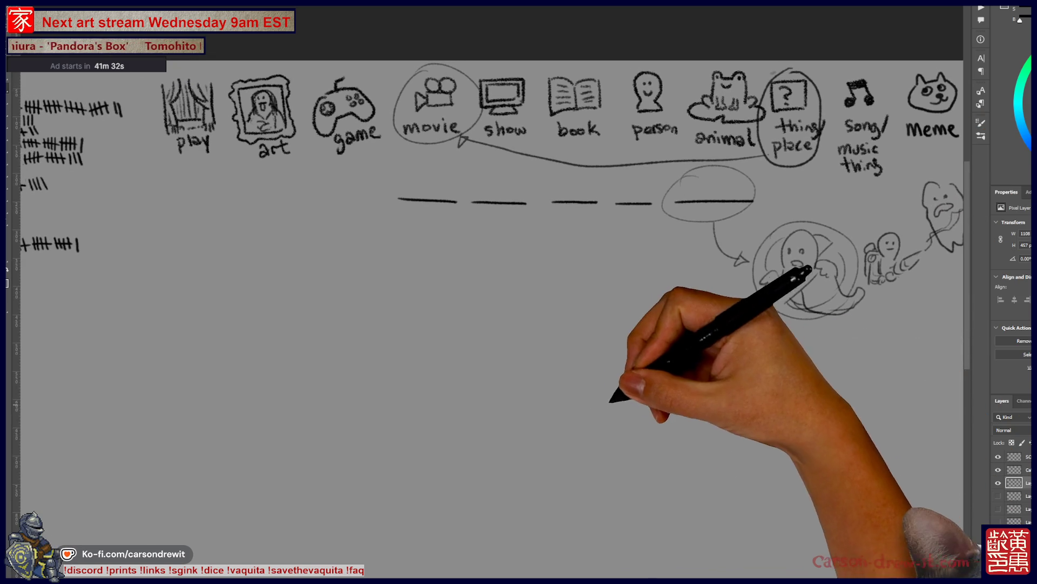
left_click_drag(625, 394, 541, 421)
mouse_move(672, 363)
left_mouse_down()
mouse_move(703, 369)
mouse_move(703, 356)
left_mouse_up()
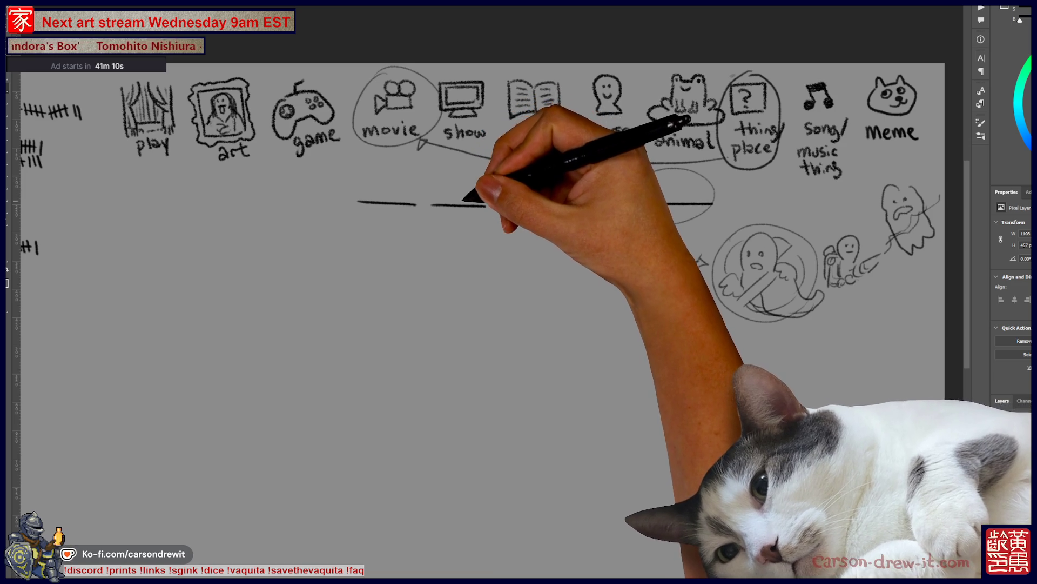
- Sketch the first man's face with eyes, eyebrow, nose, mouth, hair and a raised-fist arm
scroll(492, 216, "down", 1)
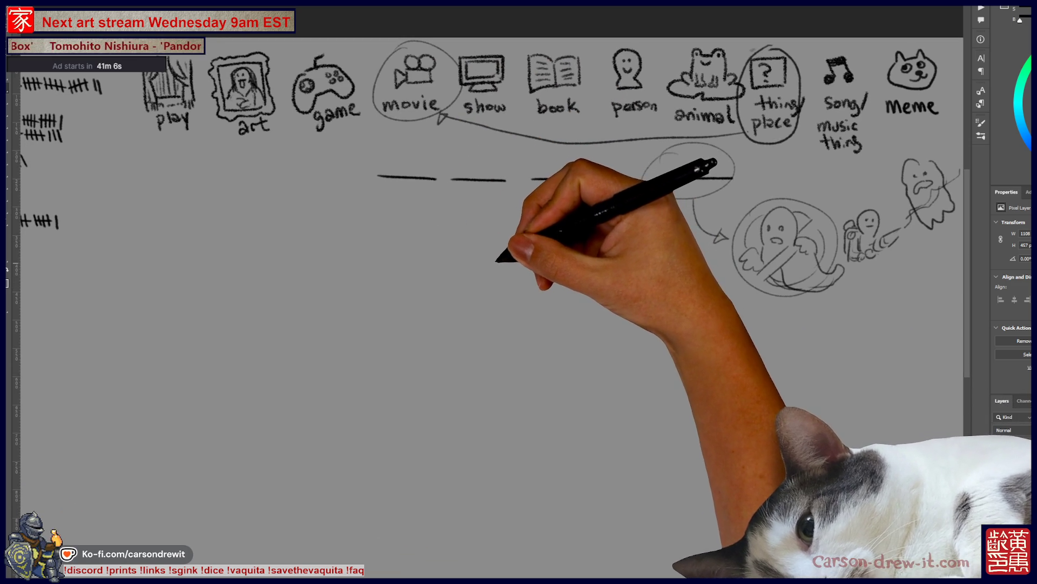
scroll(487, 216, "right", 1)
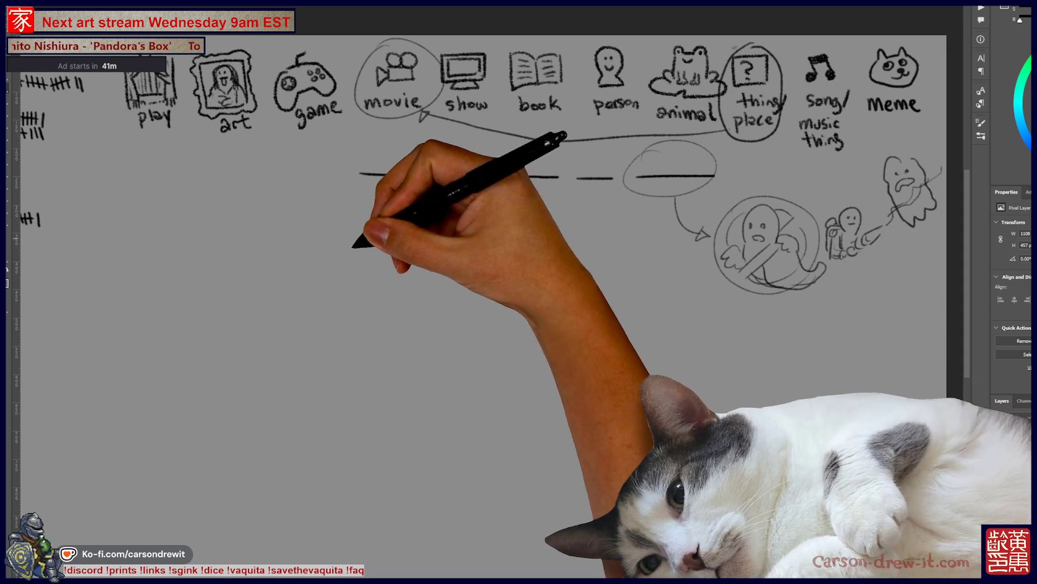
left_click(436, 260)
left_click_drag(429, 265, 435, 270)
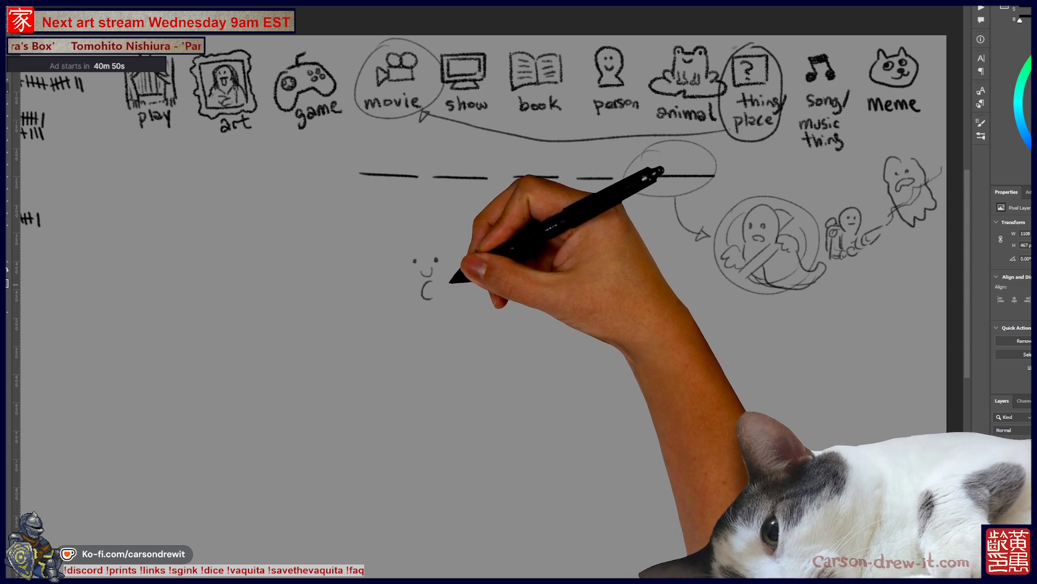
left_click_drag(445, 288, 446, 302)
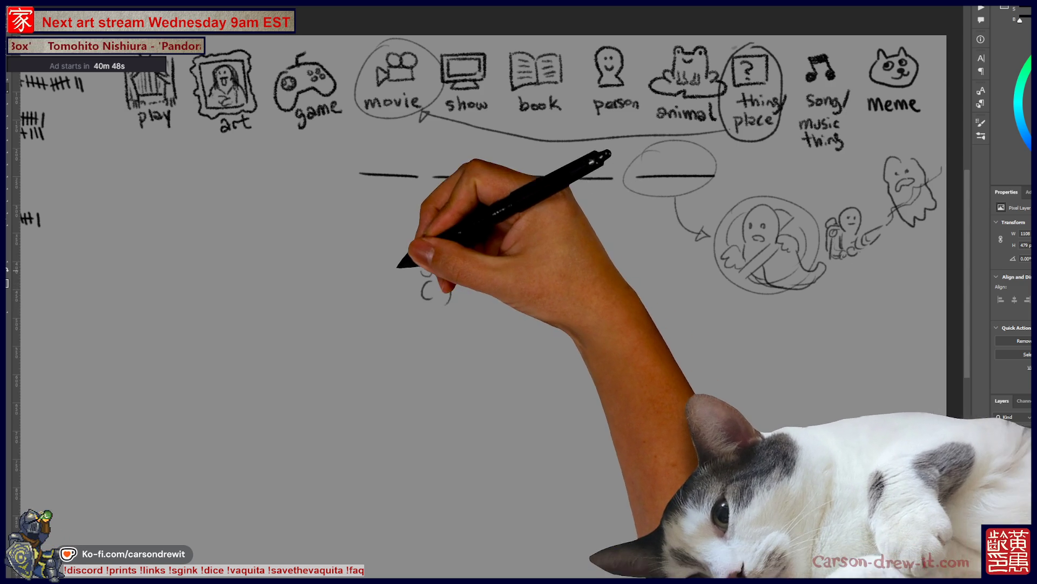
mouse_move(395, 258)
left_mouse_down()
mouse_move(395, 271)
mouse_move(448, 289)
left_mouse_up()
left_click(415, 261)
left_click(435, 259)
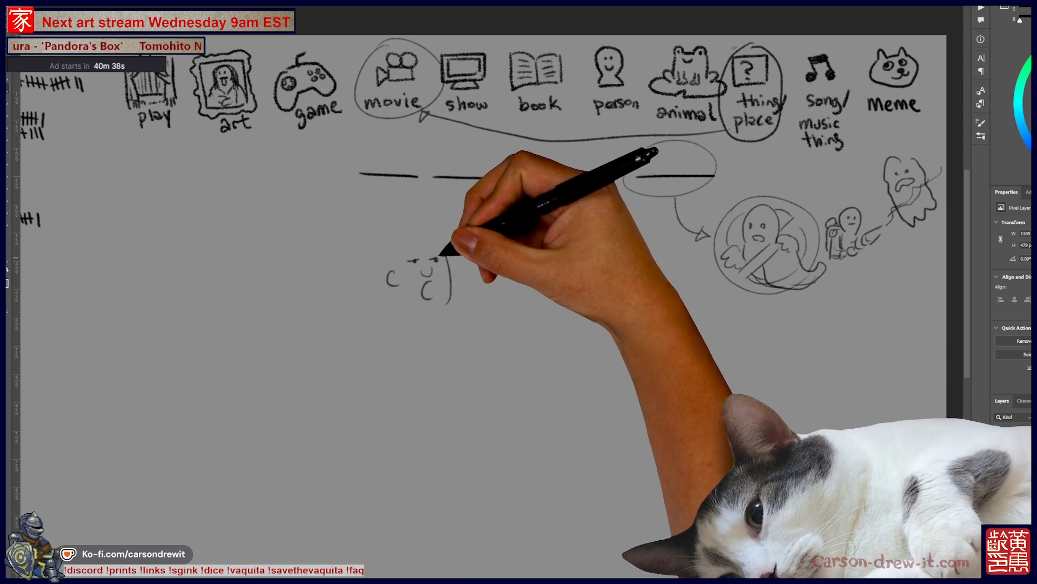
left_click_drag(406, 251, 419, 250)
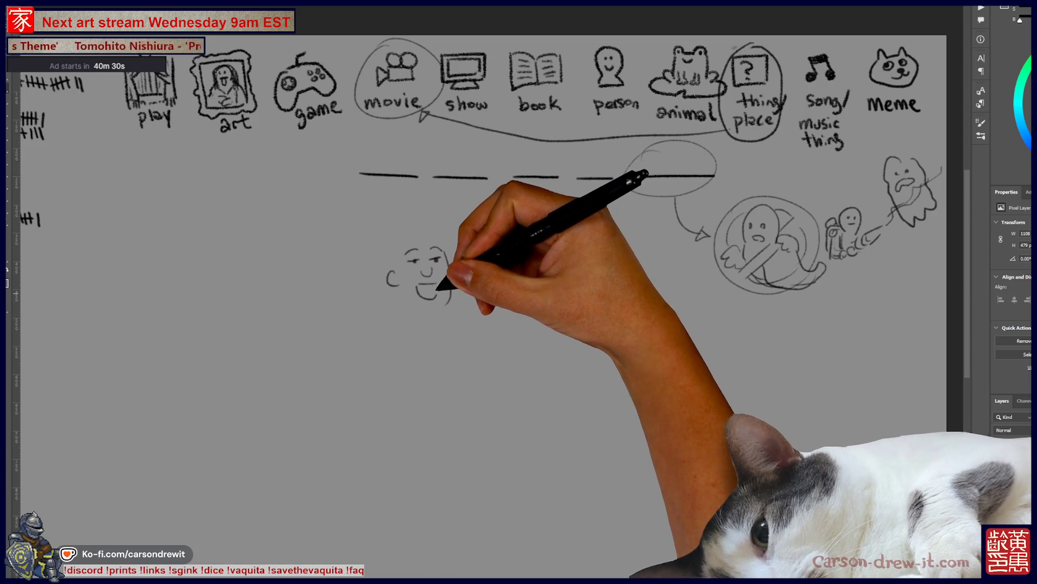
mouse_move(419, 286)
left_mouse_down()
mouse_move(439, 286)
mouse_move(432, 266)
left_mouse_up()
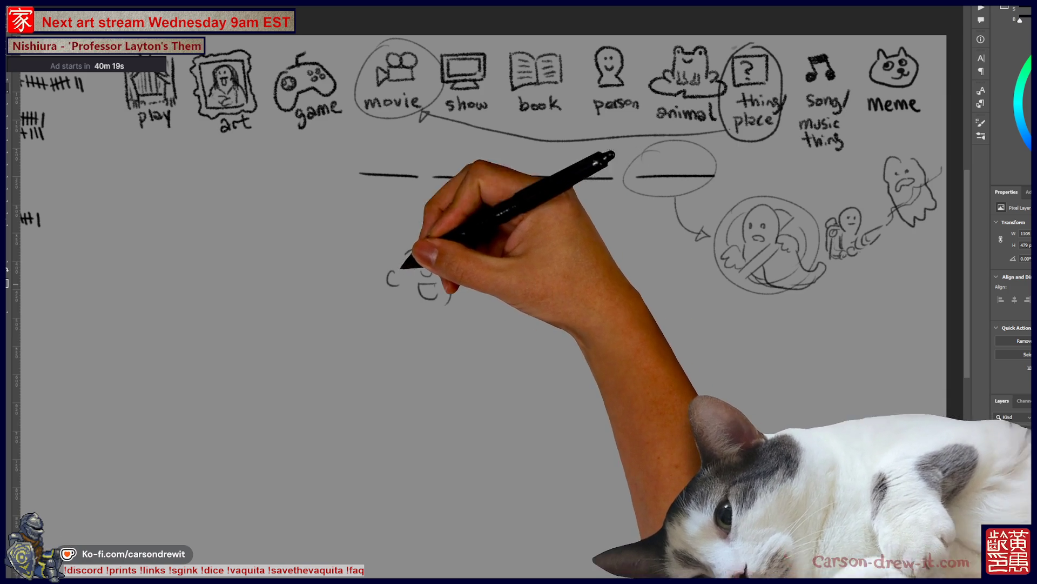
left_click_drag(391, 272, 389, 258)
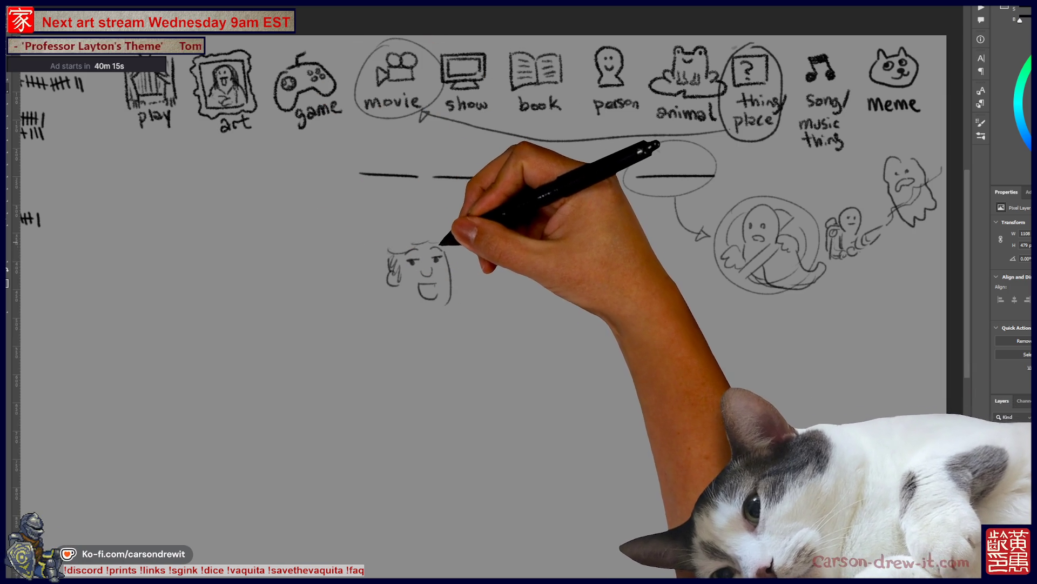
mouse_move(391, 240)
left_mouse_down()
mouse_move(412, 254)
mouse_move(424, 324)
mouse_move(417, 306)
mouse_move(470, 313)
mouse_move(476, 281)
left_mouse_up()
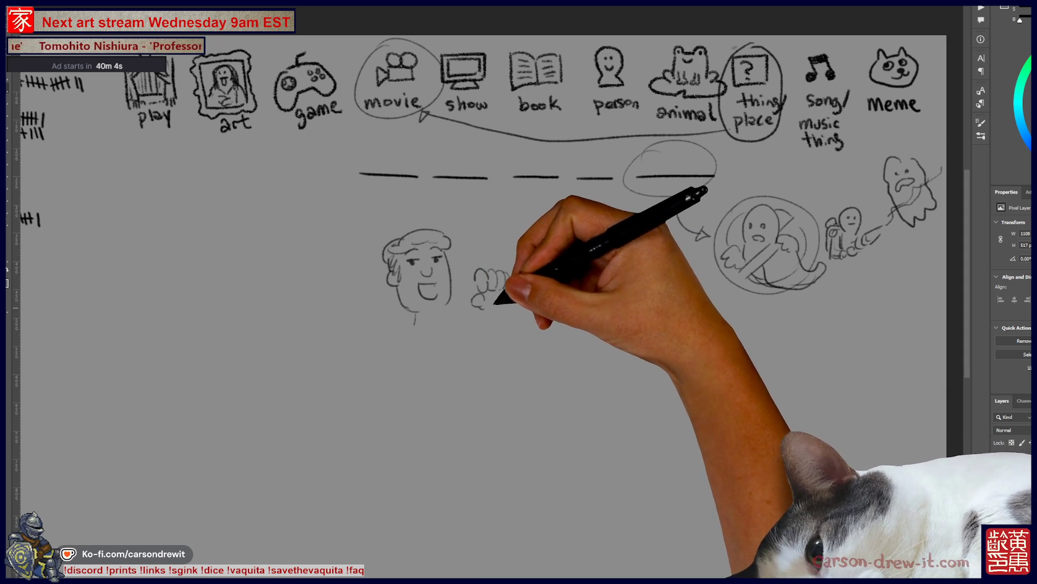
mouse_move(495, 303)
left_mouse_down()
mouse_move(494, 326)
mouse_move(478, 324)
left_mouse_up()
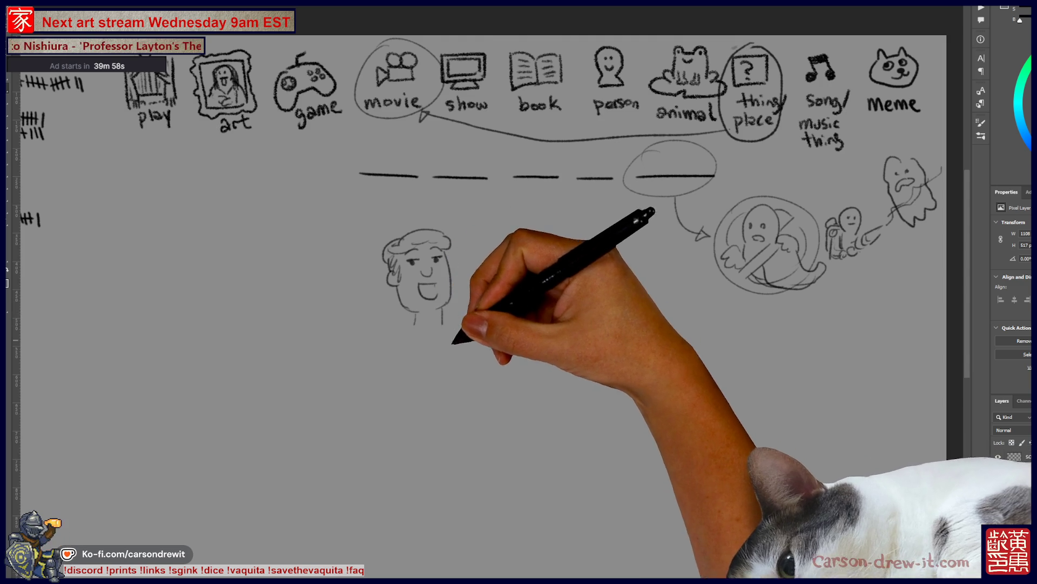
- Draw a second face with open mouth, raised fist, ear and neck, then circle the left four blanks
scroll(481, 222, "down", 1)
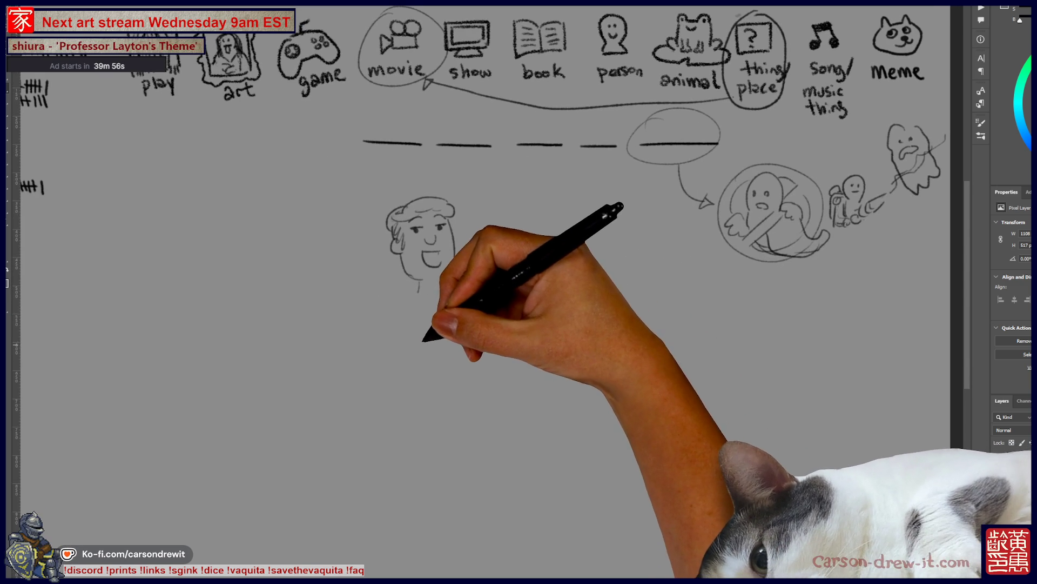
left_click_drag(424, 324, 425, 330)
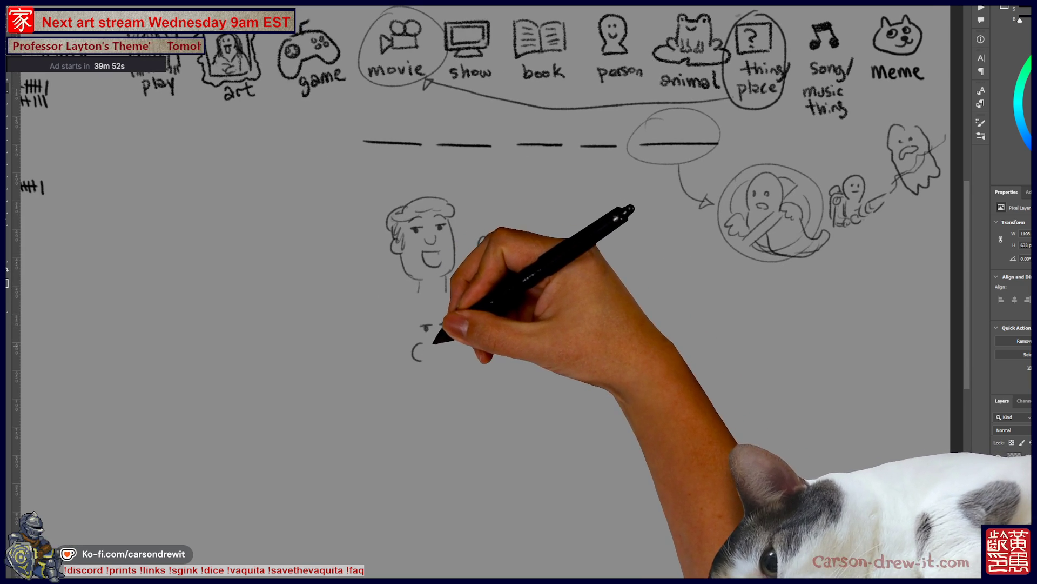
key("ctrl")
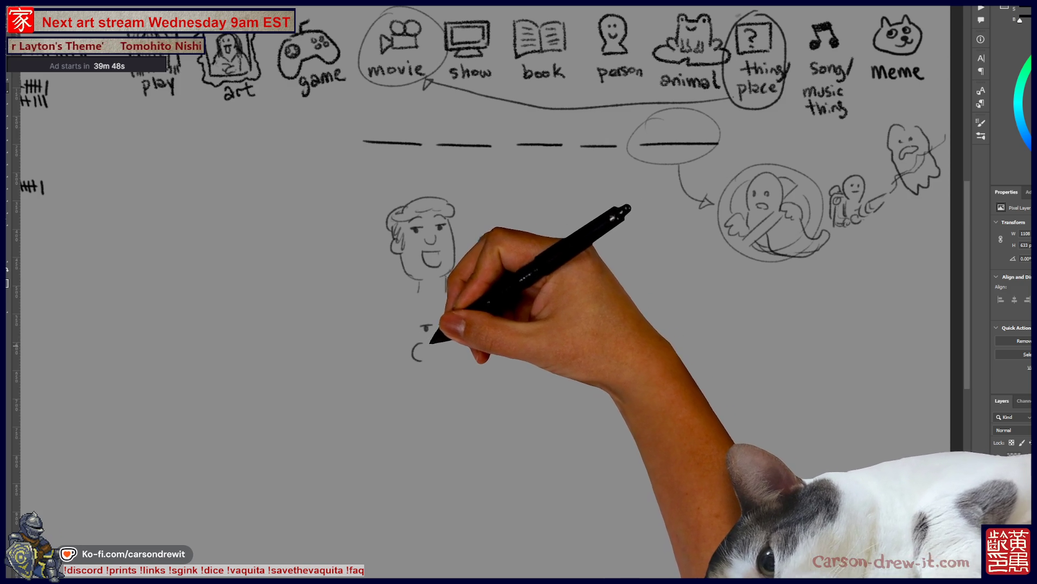
key("ctrl")
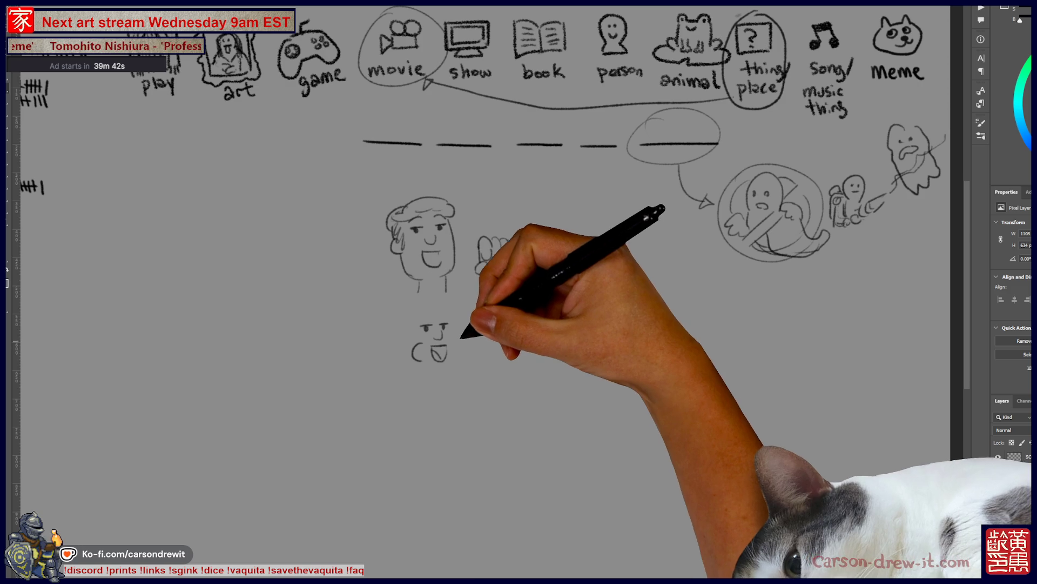
left_click_drag(441, 351, 434, 372)
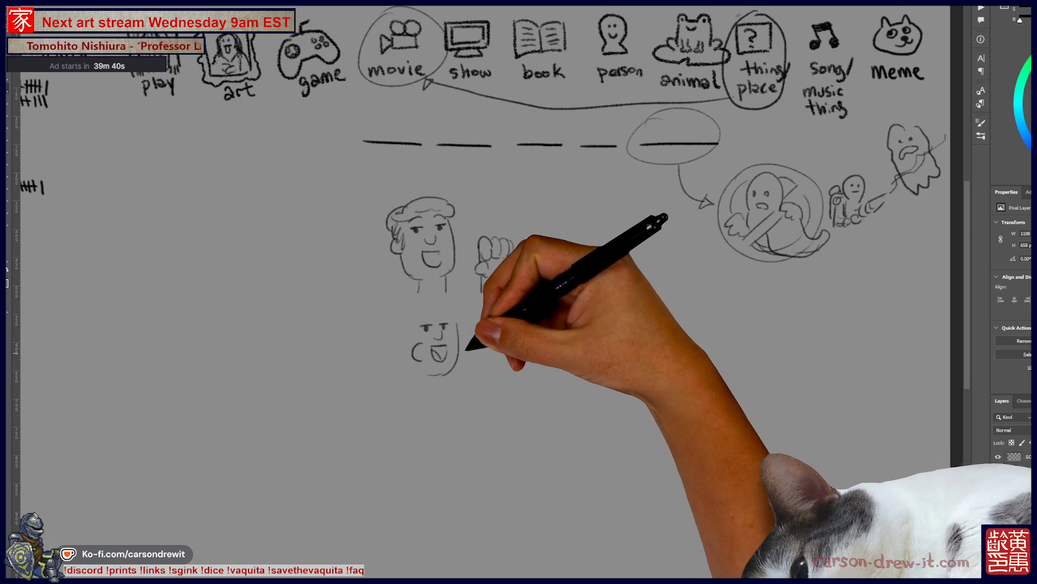
mouse_move(467, 339)
left_mouse_down()
mouse_move(465, 366)
mouse_move(481, 326)
mouse_move(491, 347)
left_mouse_up()
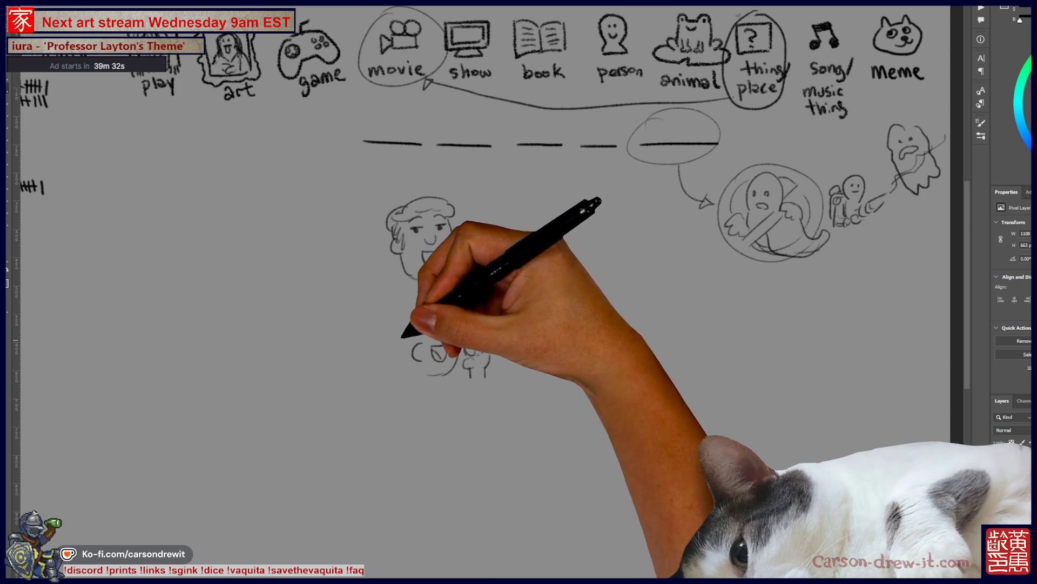
mouse_move(417, 348)
left_mouse_down()
mouse_move(401, 353)
mouse_move(423, 347)
mouse_move(406, 317)
mouse_move(413, 327)
mouse_move(422, 297)
mouse_move(447, 305)
left_mouse_up()
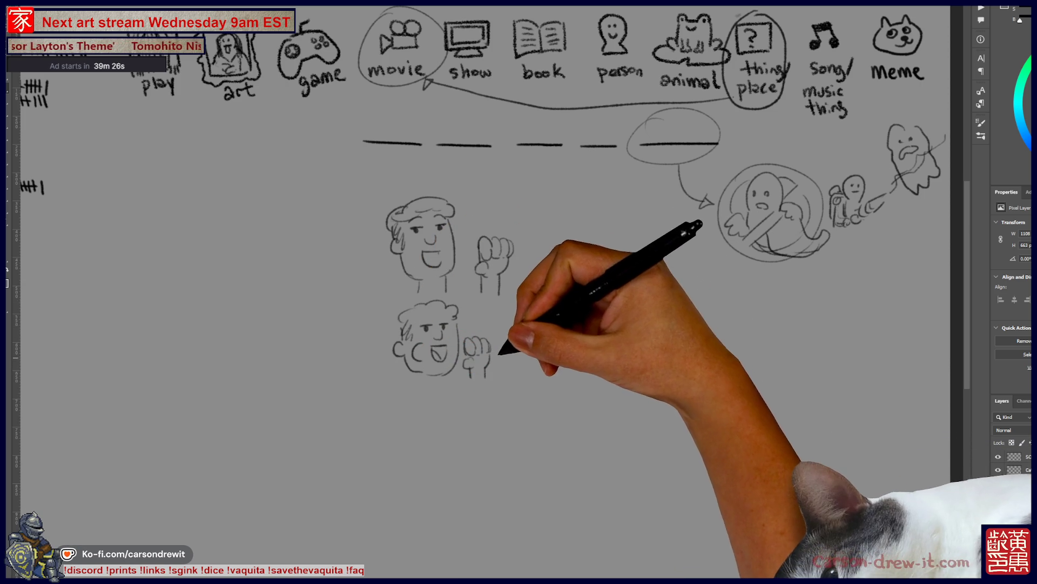
left_click_drag(424, 391, 423, 376)
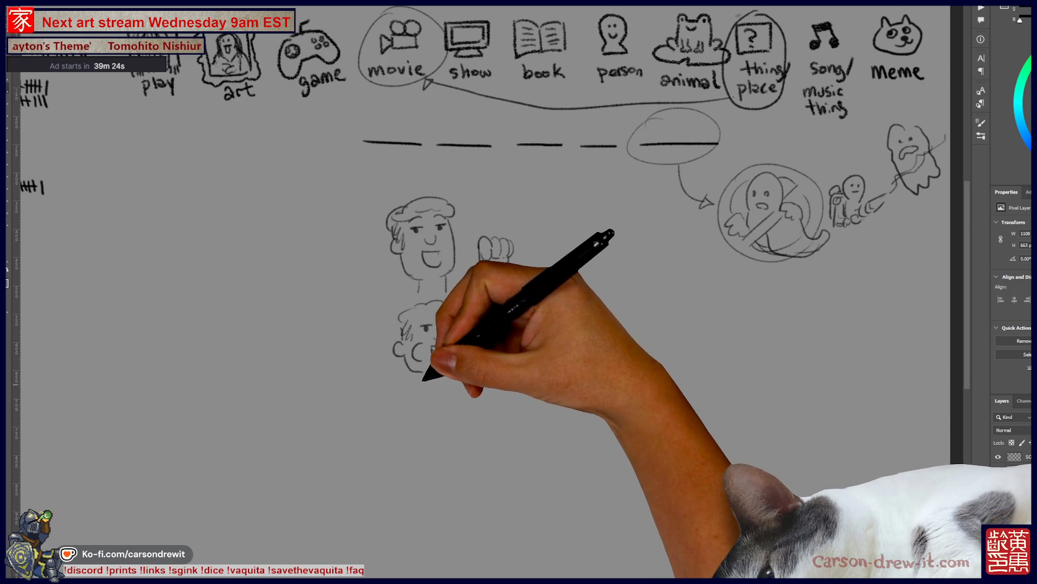
left_click_drag(491, 421, 470, 436)
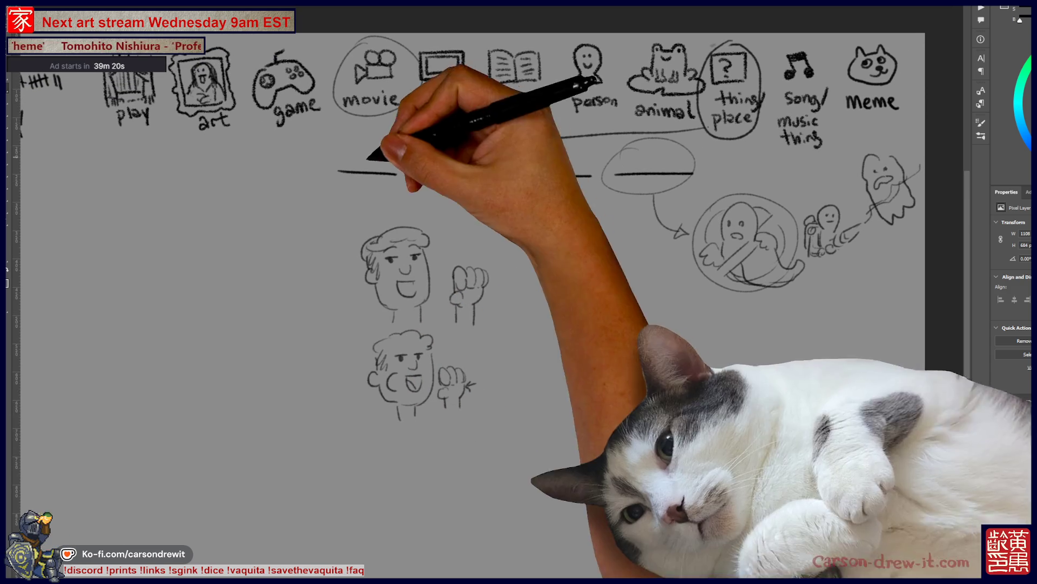
left_click_drag(424, 138, 551, 167)
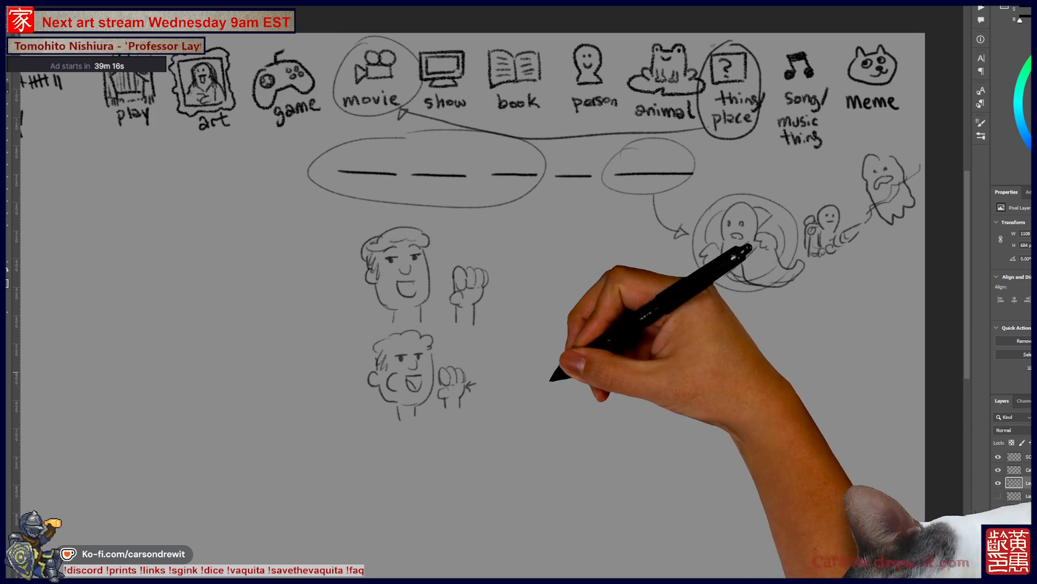
- Draw ovals around the middle blank dash, the blank lines, and the lower man's face and fist
left_click_drag(546, 359, 596, 375)
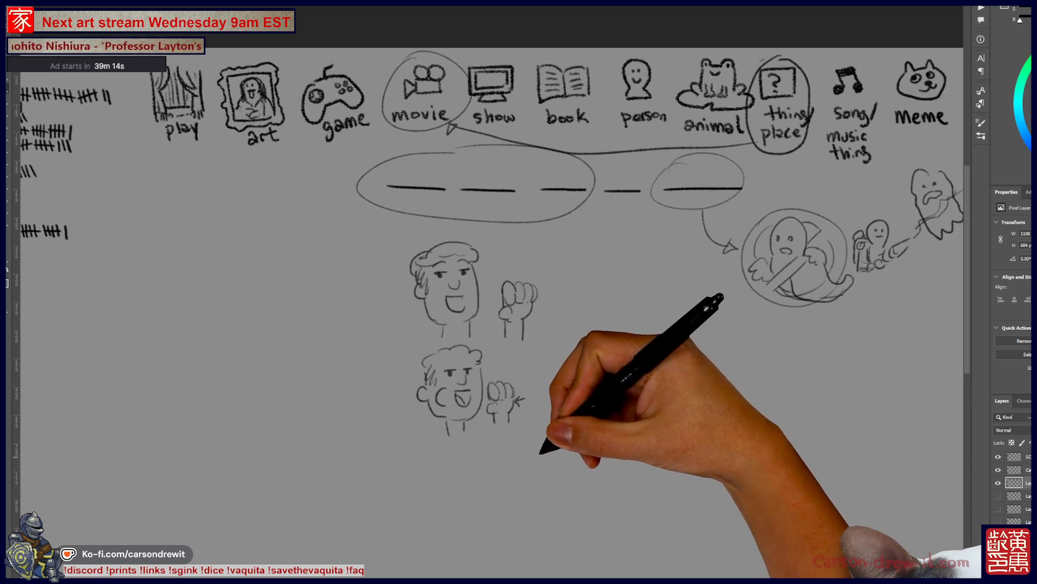
left_click_drag(547, 447, 534, 457)
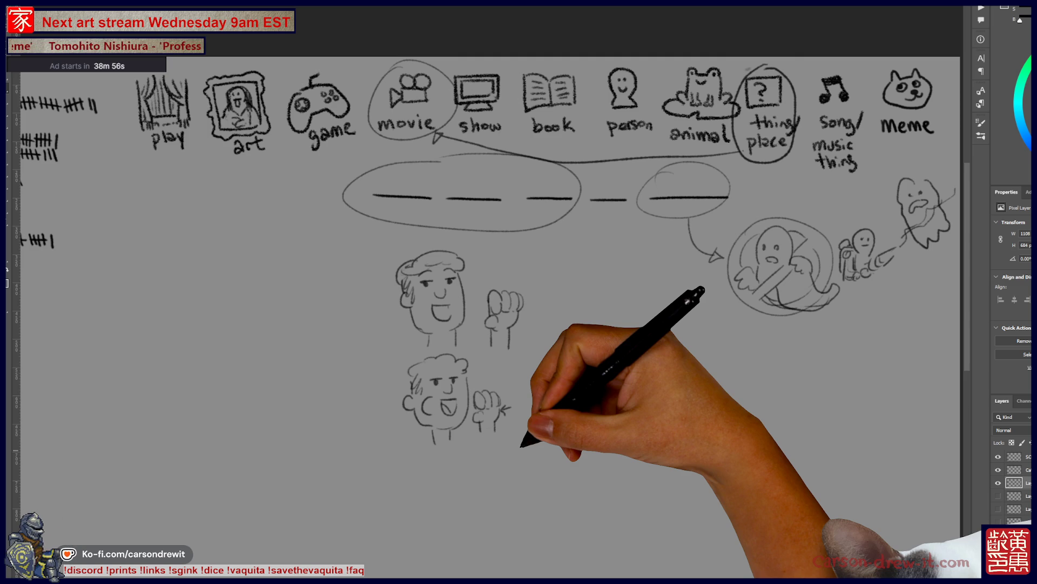
mouse_move(417, 184)
left_mouse_down()
mouse_move(451, 232)
mouse_move(398, 162)
left_mouse_up()
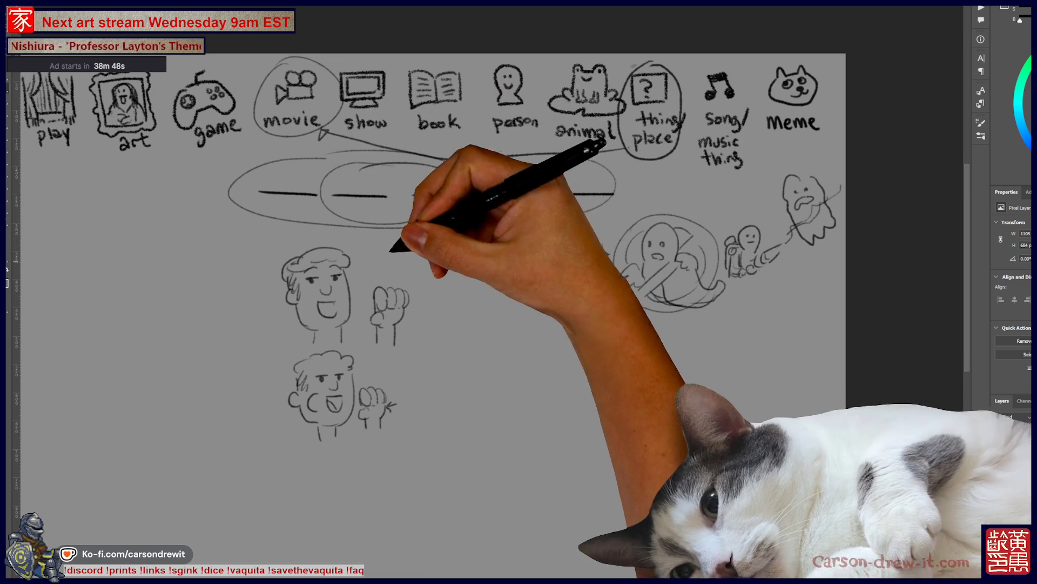
mouse_move(341, 293)
left_mouse_down()
mouse_move(359, 294)
mouse_move(348, 308)
mouse_move(336, 284)
mouse_move(388, 323)
left_mouse_up()
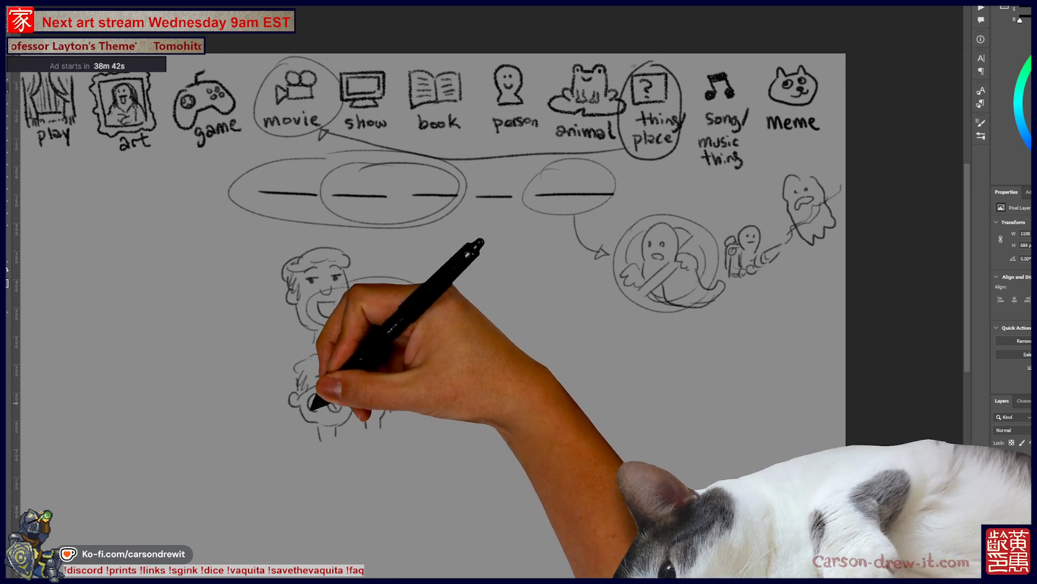
mouse_move(382, 370)
left_mouse_down()
mouse_move(301, 382)
mouse_move(439, 369)
mouse_move(440, 225)
mouse_move(432, 302)
left_mouse_up()
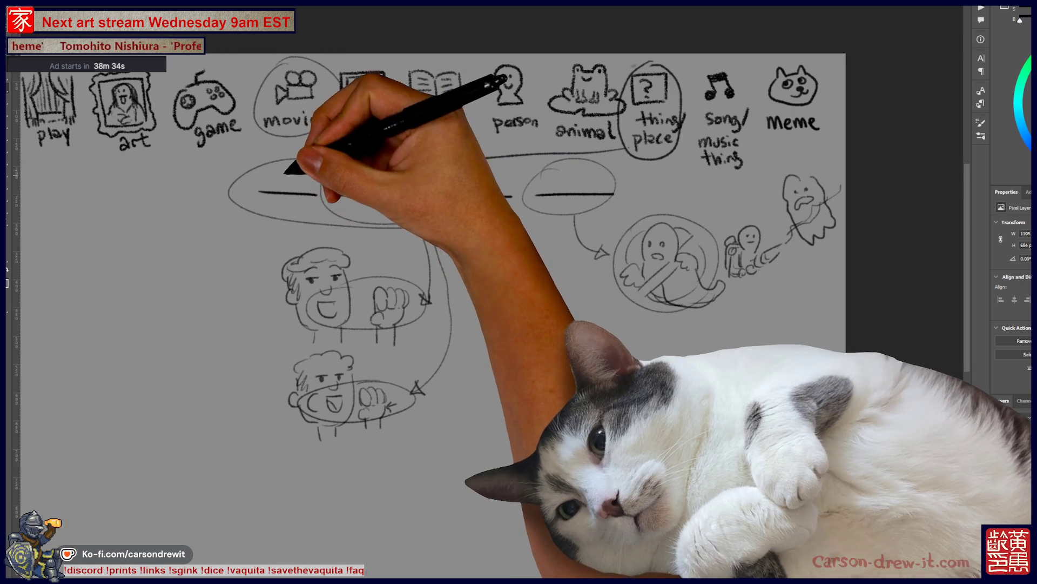
- Draw a long line down from the first blank toward the two men
mouse_move(262, 178)
left_mouse_down()
mouse_move(255, 306)
mouse_move(273, 278)
mouse_move(254, 266)
mouse_move(278, 426)
left_mouse_up()
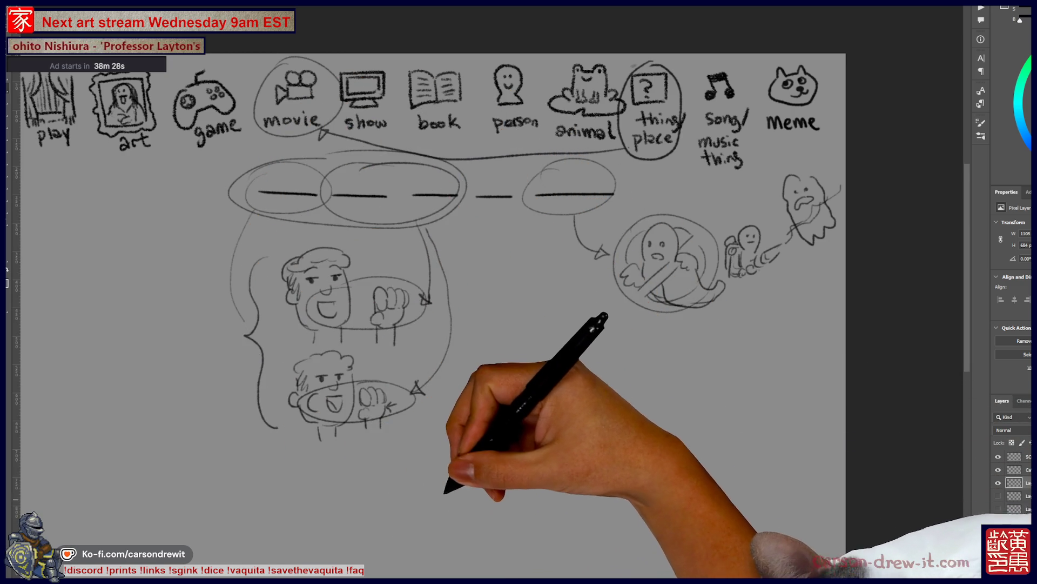
left_click_drag(456, 441, 489, 454)
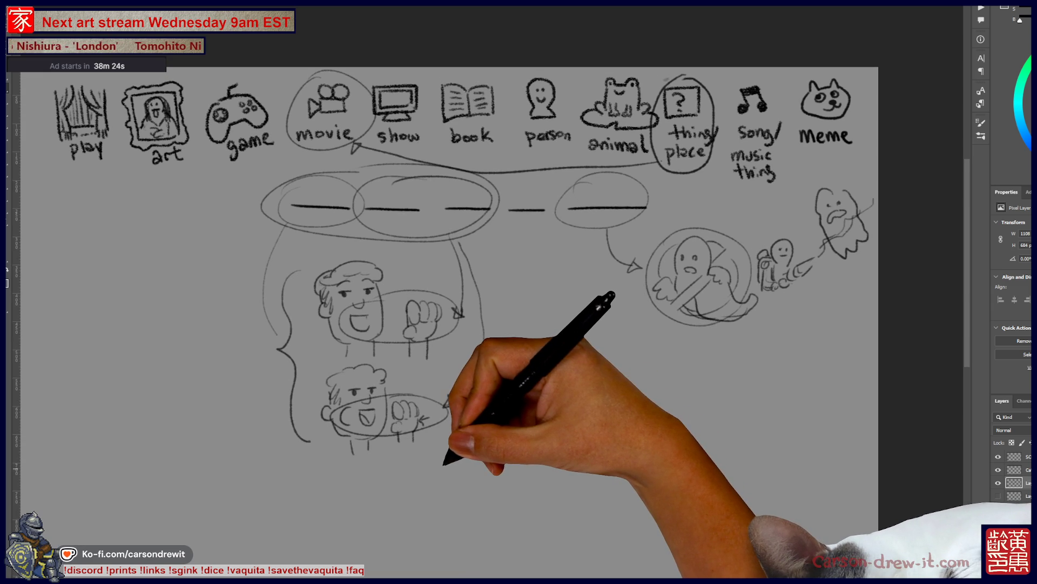
left_click_drag(443, 464, 463, 478)
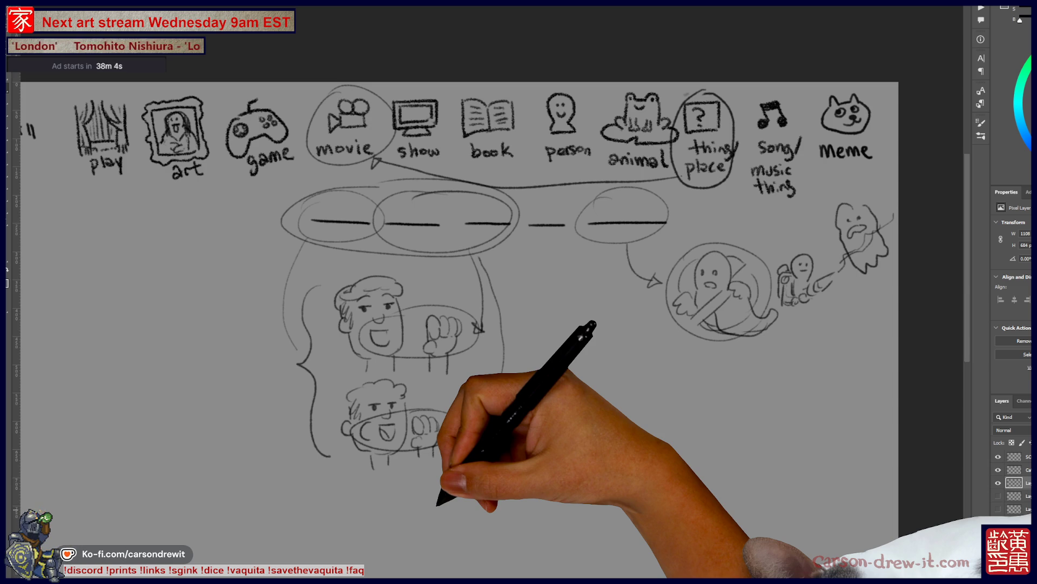
left_click_drag(476, 351, 625, 340)
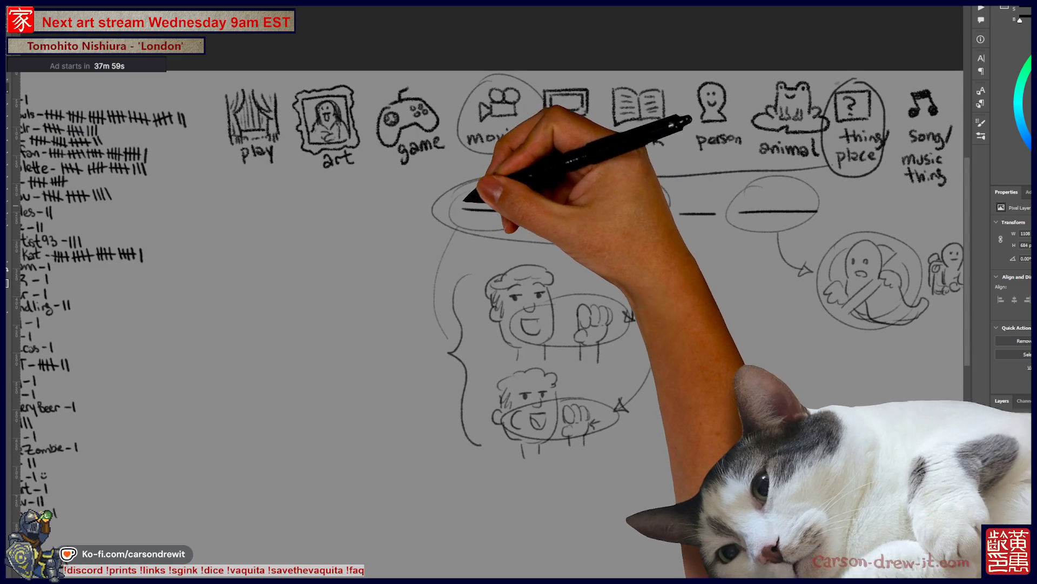
- Hatch the small circle right of the men and add an arrowhead pointing at it
mouse_move(565, 232)
left_mouse_down()
mouse_move(386, 202)
mouse_move(556, 318)
left_mouse_up()
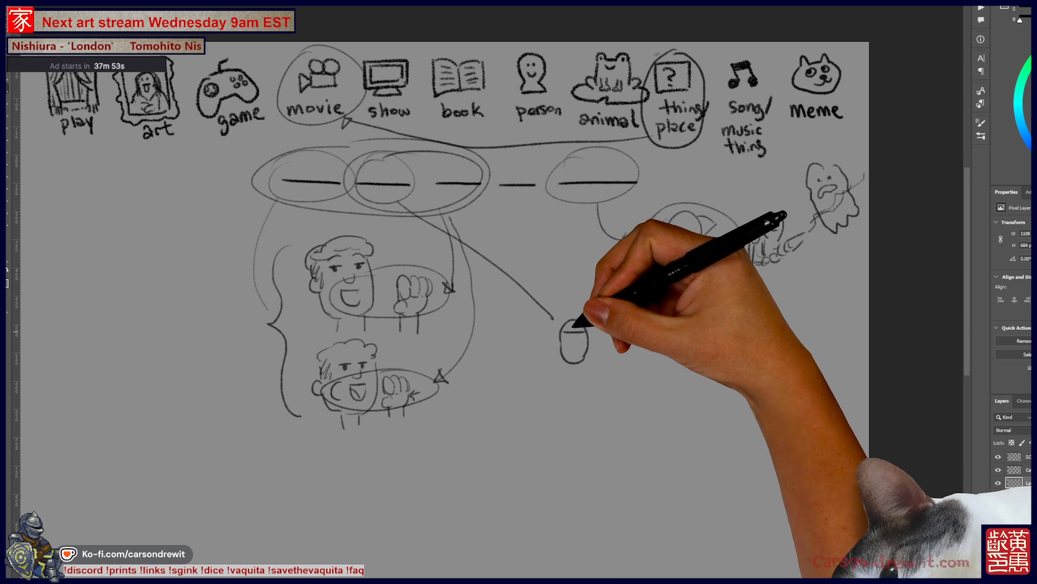
left_click_drag(579, 323, 579, 336)
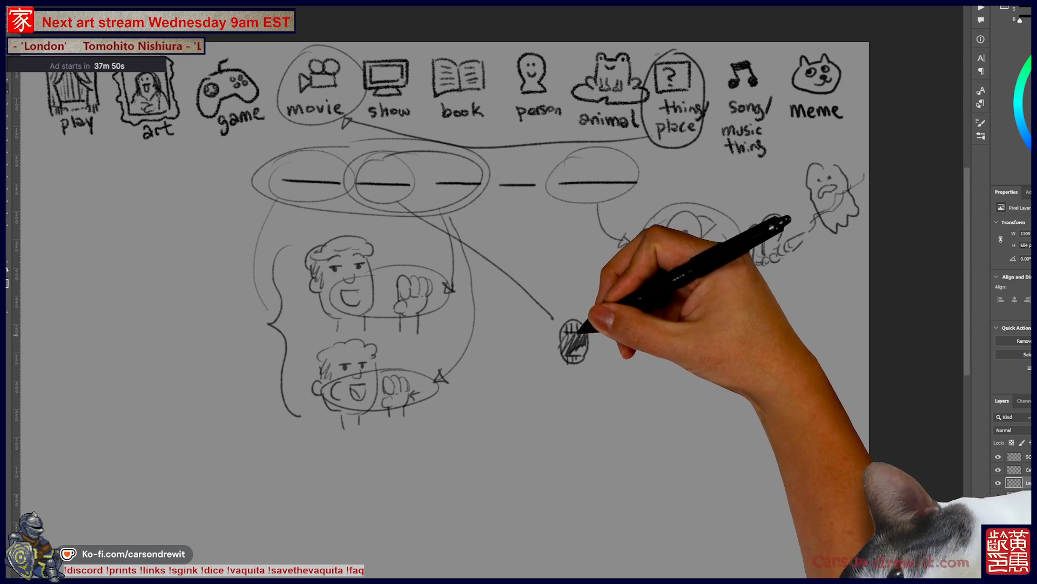
mouse_move(569, 338)
left_mouse_down()
mouse_move(574, 328)
mouse_move(573, 339)
left_mouse_up()
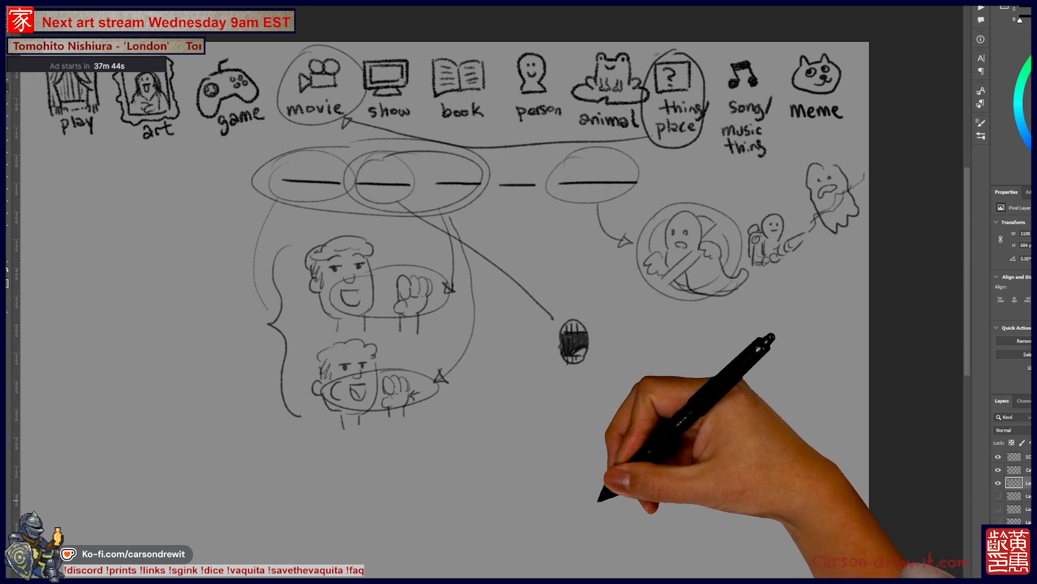
left_click_drag(597, 476, 533, 436)
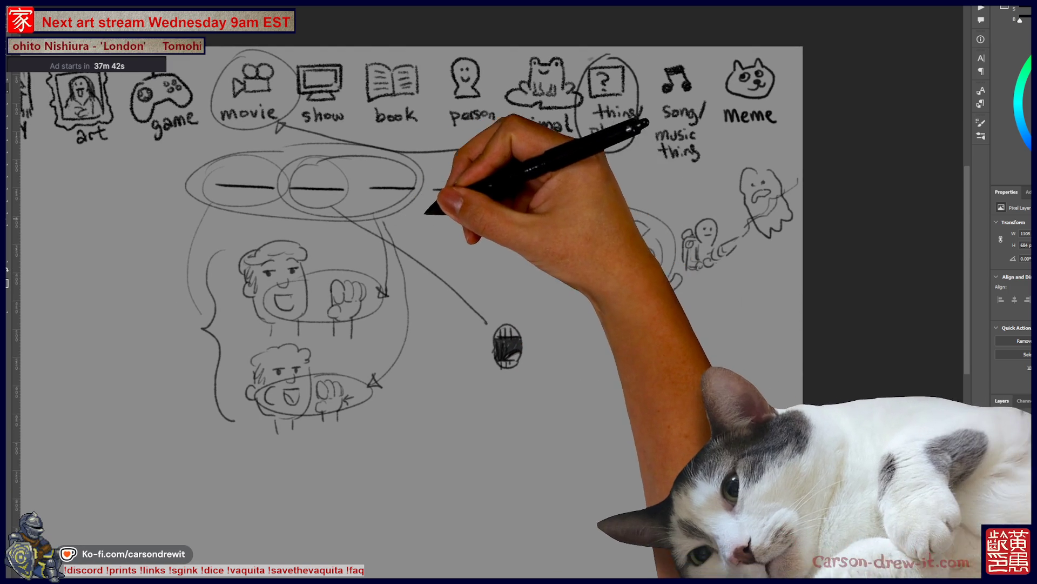
left_click_drag(481, 321, 493, 320)
left_click_drag(563, 390, 498, 301)
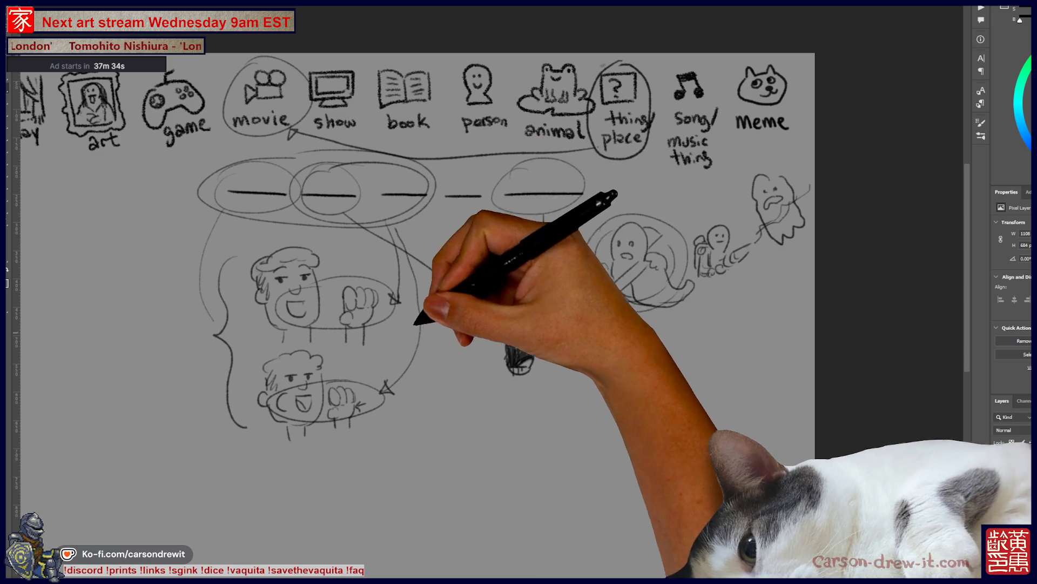
- Draw a line leading left from the first blank oval
scroll(405, 343, "left", 3)
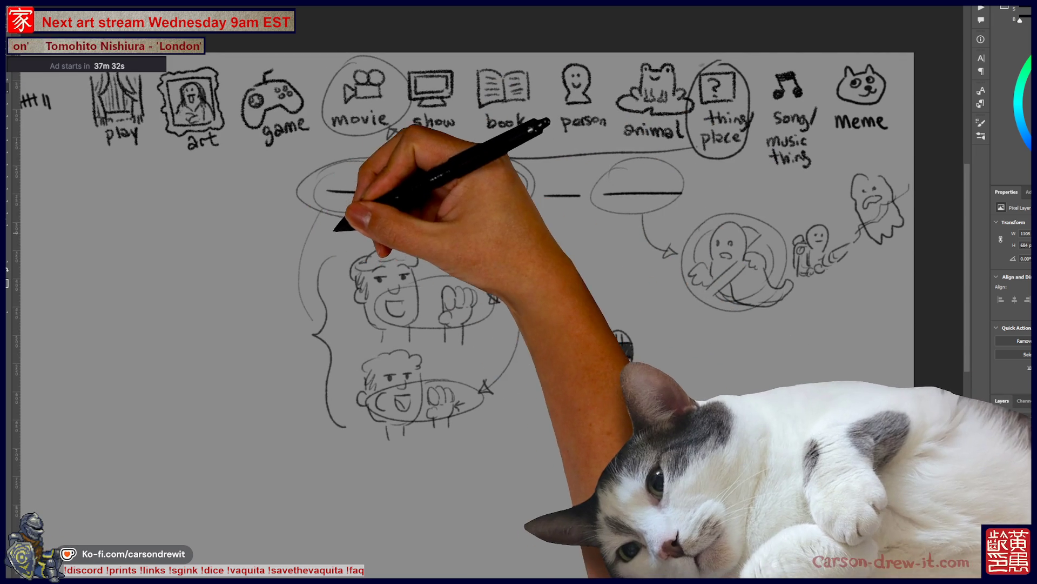
left_click_drag(316, 211, 273, 278)
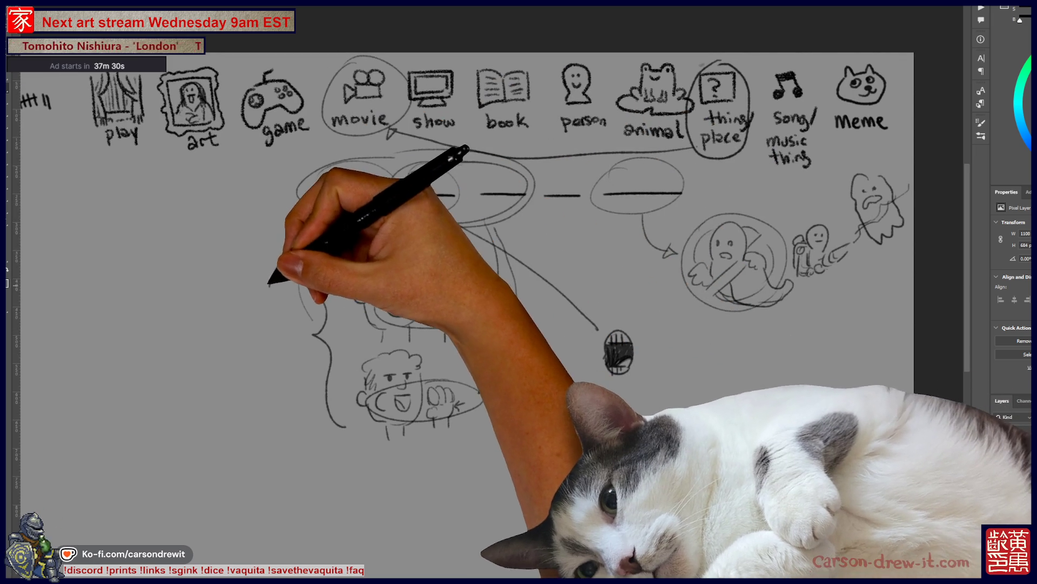
left_click_drag(282, 331, 342, 348)
scroll(486, 324, "left", 2)
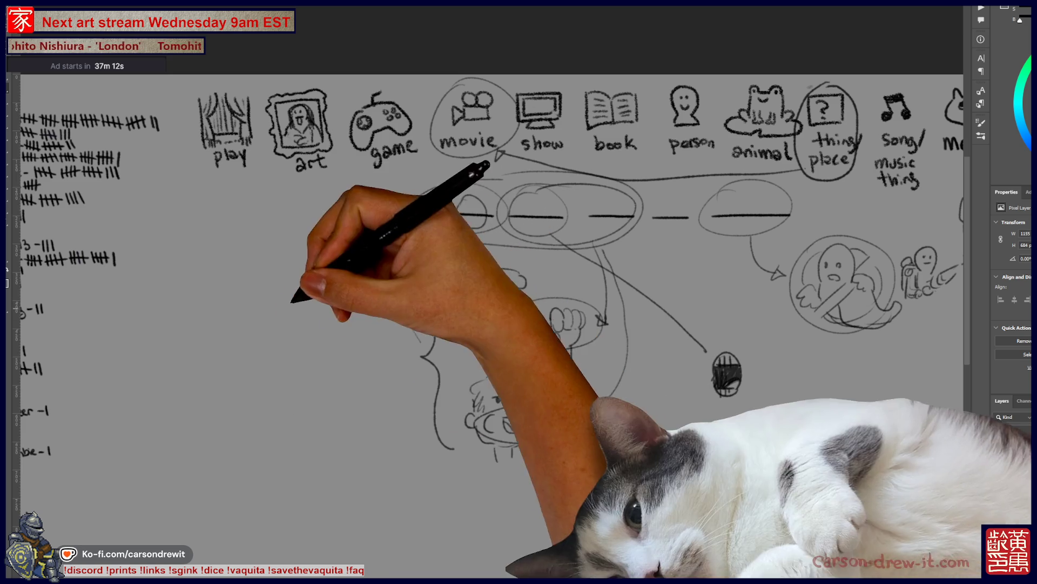
scroll(486, 324, "left", 5)
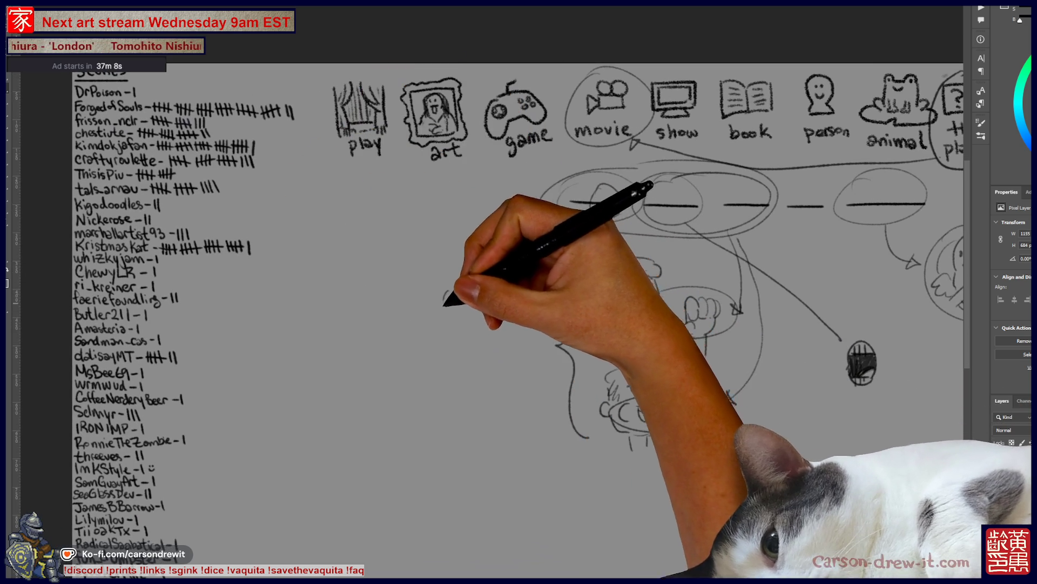
- Add more hatching to the small circle and draw a curved streak in the empty left area
mouse_move(443, 300)
left_mouse_down()
mouse_move(461, 283)
mouse_move(456, 310)
left_mouse_up()
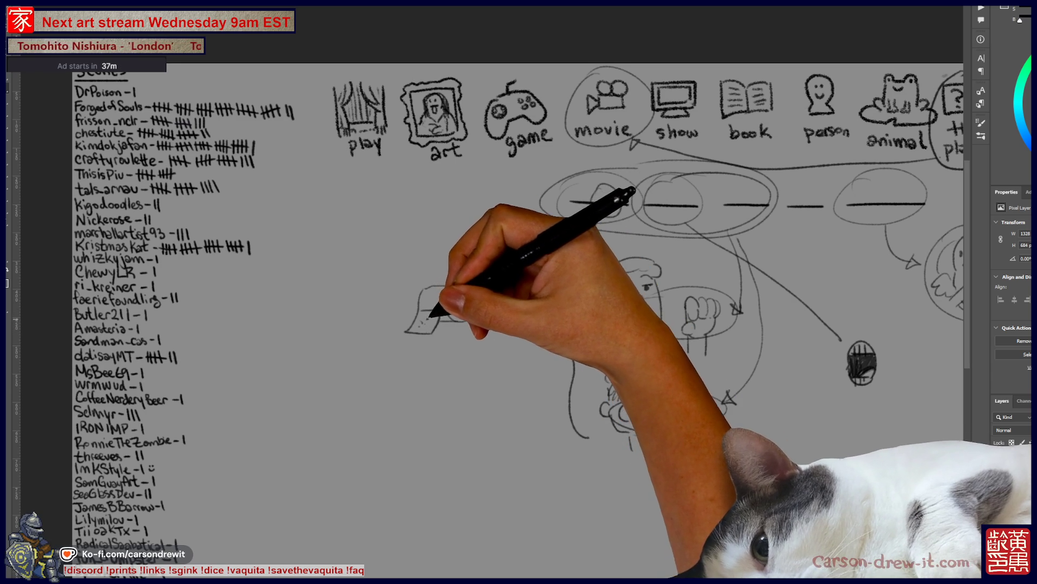
left_click_drag(433, 282, 463, 261)
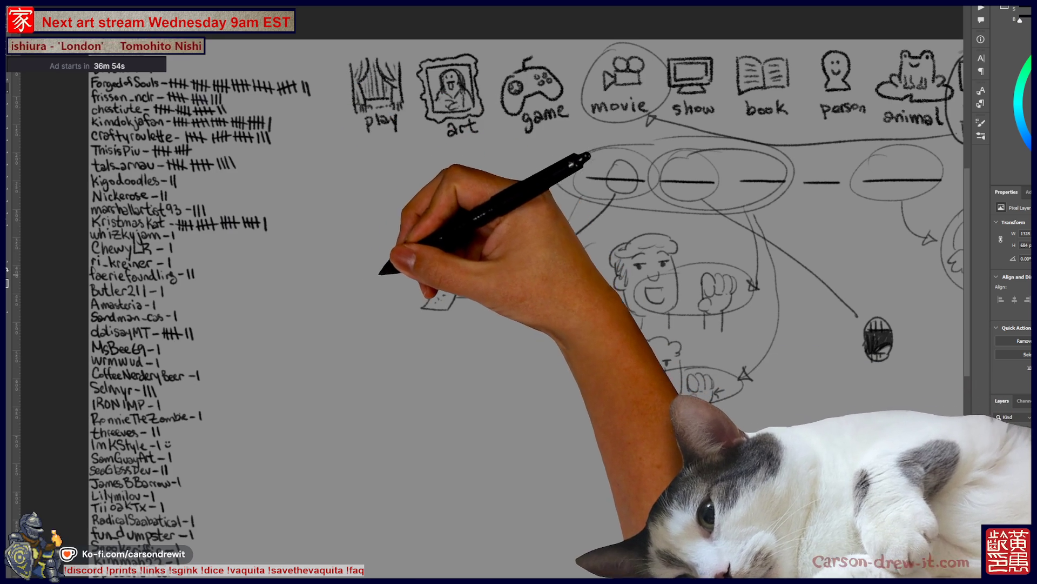
left_click_drag(486, 270, 512, 252)
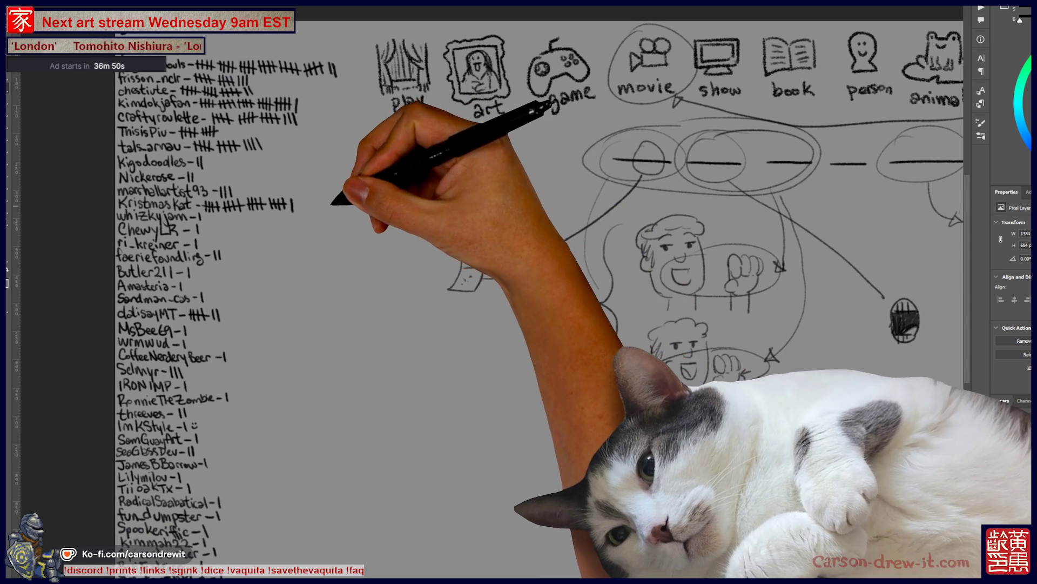
mouse_move(323, 215)
left_mouse_down()
mouse_move(350, 196)
mouse_move(416, 190)
left_mouse_up()
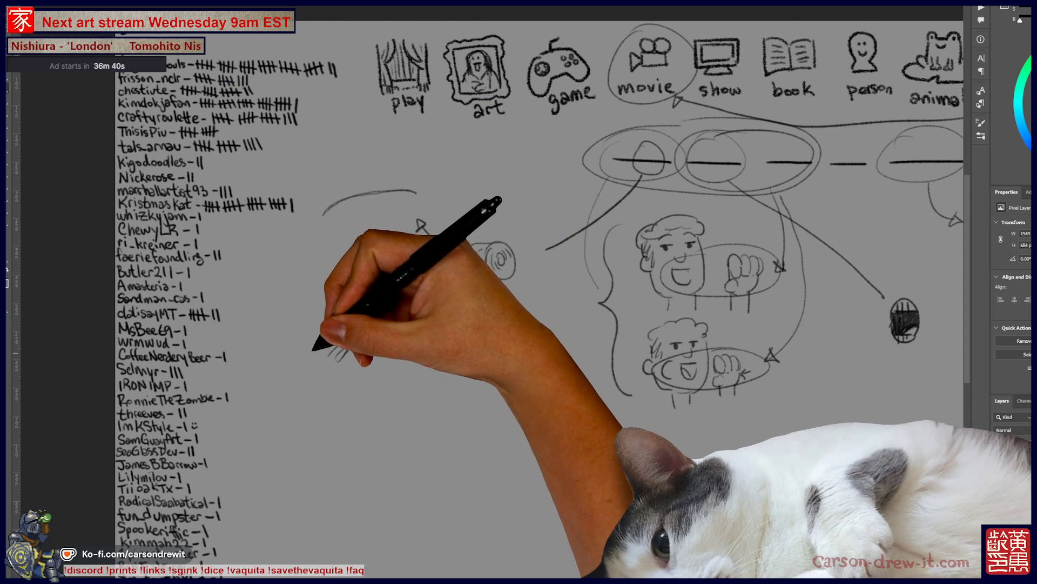
- Sketch the speckled shape and start the lined box beside the toilet roll
mouse_move(276, 352)
left_mouse_down()
mouse_move(313, 352)
mouse_move(317, 338)
mouse_move(347, 328)
left_mouse_up()
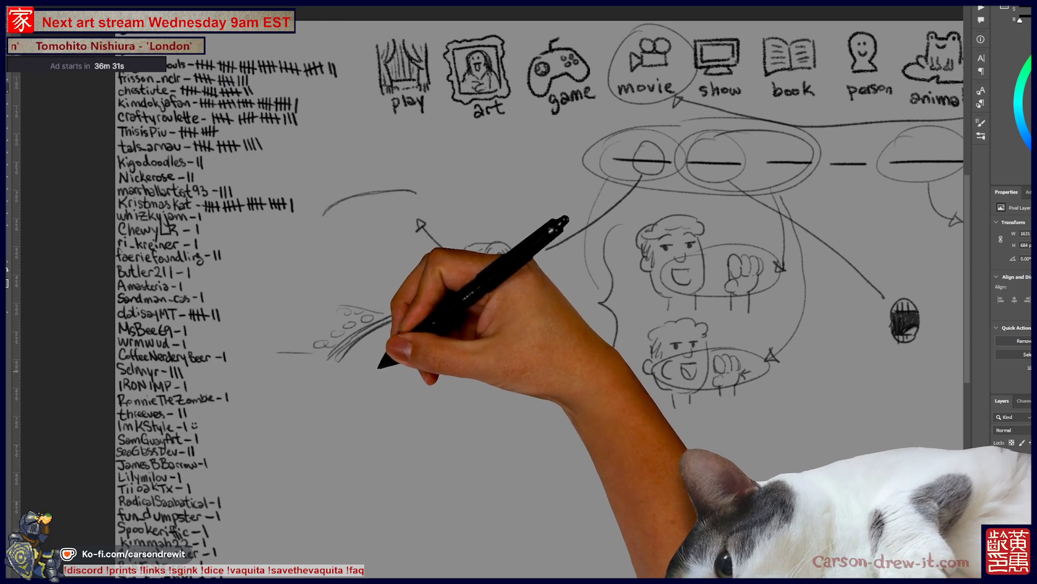
mouse_move(359, 365)
left_mouse_down()
mouse_move(360, 410)
mouse_move(425, 402)
left_mouse_up()
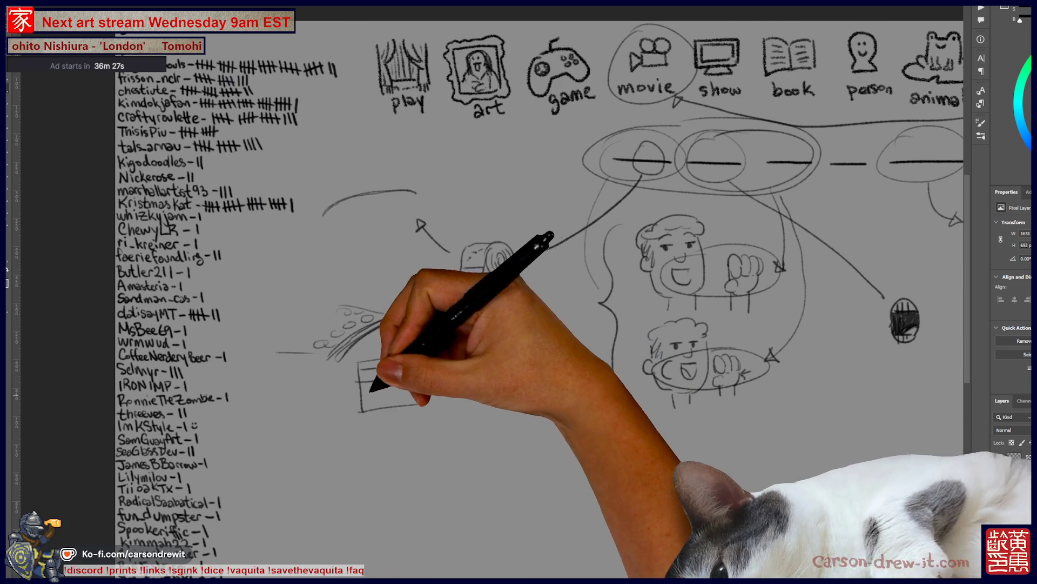
mouse_move(540, 270)
left_mouse_down()
mouse_move(476, 292)
mouse_move(430, 324)
left_mouse_up()
left_click_drag(540, 292, 479, 295)
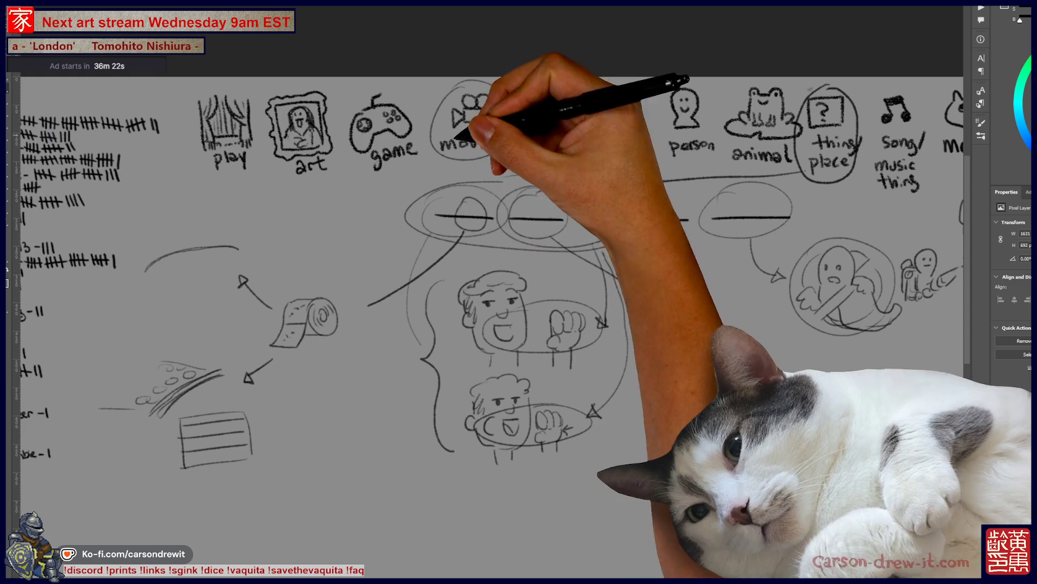
mouse_move(540, 292)
left_mouse_down()
mouse_move(470, 252)
mouse_move(462, 263)
mouse_move(500, 255)
left_mouse_up()
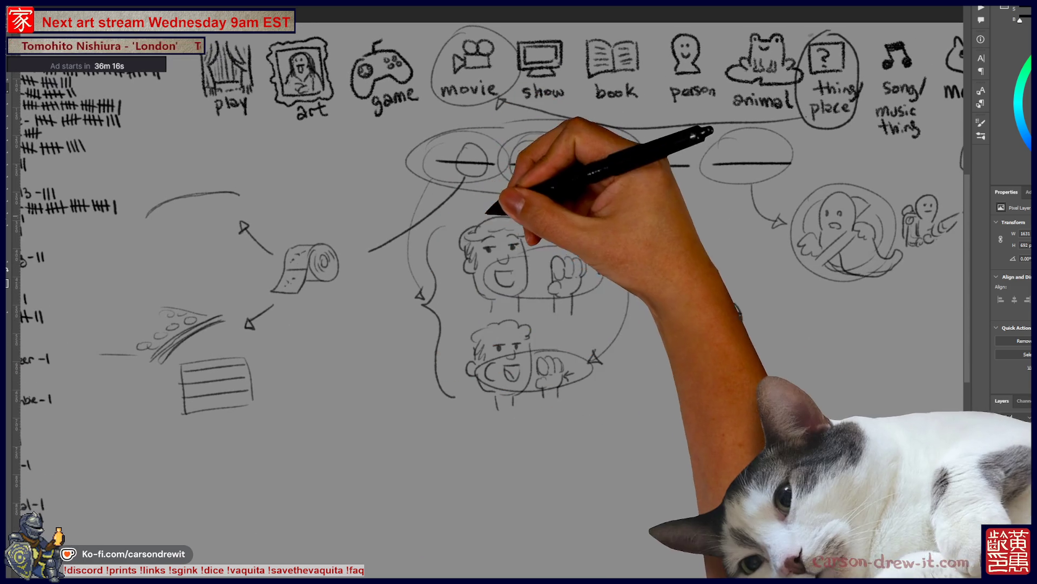
left_click_drag(519, 292, 454, 307)
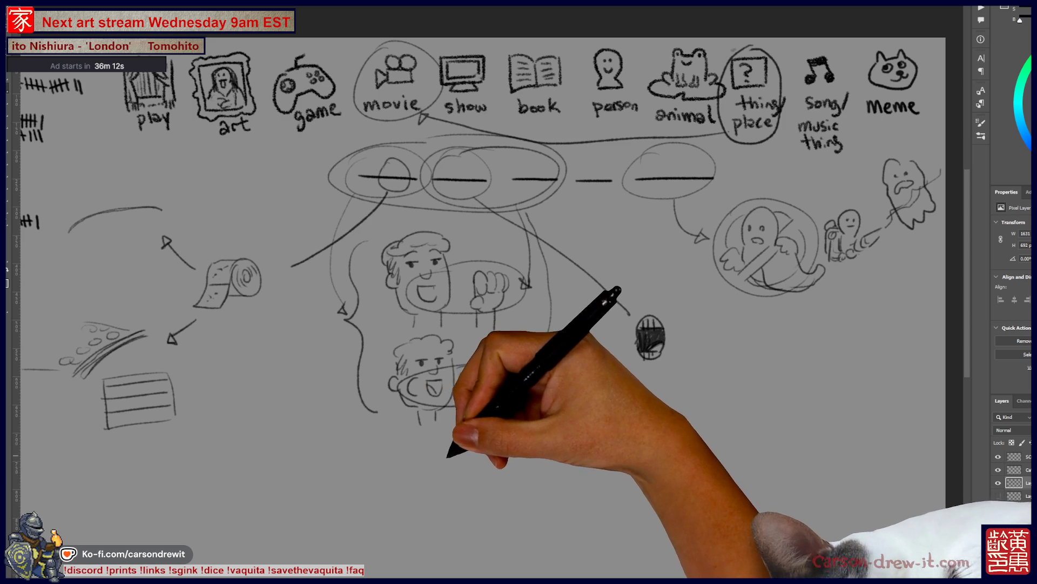
- Draw one large loop around the toilet roll, crumbed plate and lined sheet
left_click_drag(519, 291, 546, 313)
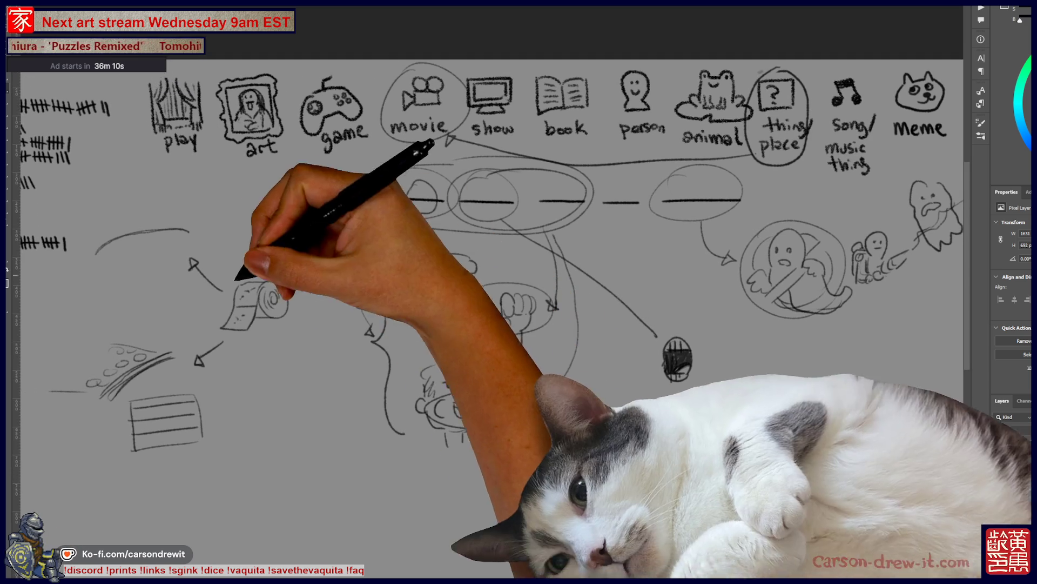
left_click_drag(164, 265, 308, 340)
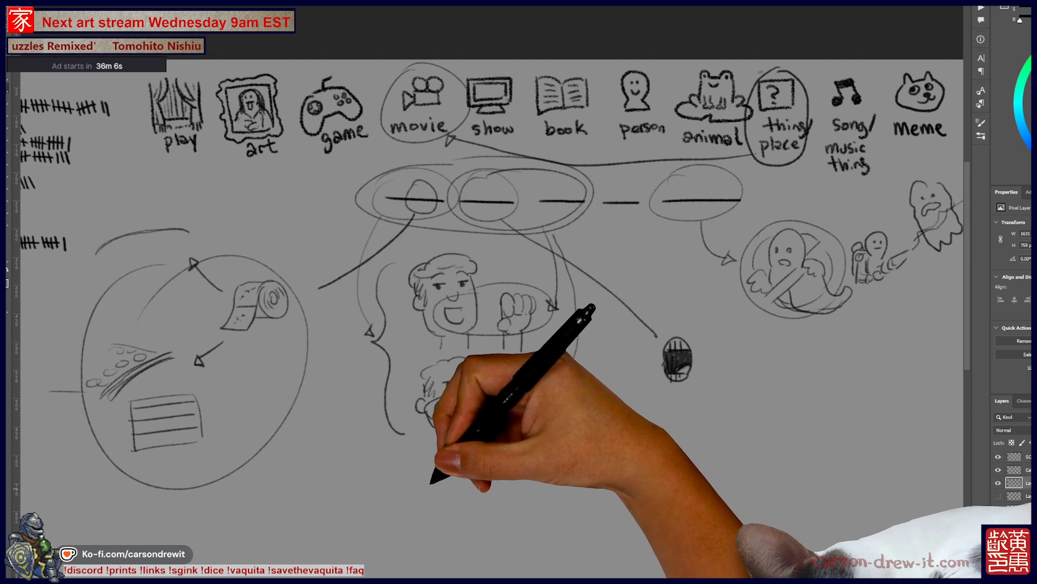
left_click_drag(519, 292, 527, 275)
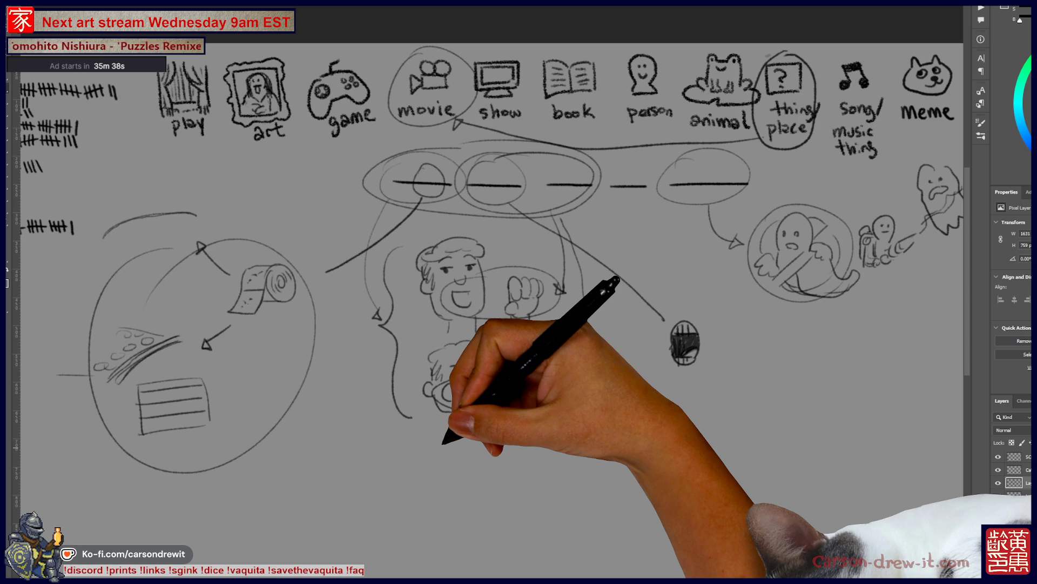
left_click_drag(540, 435, 491, 440)
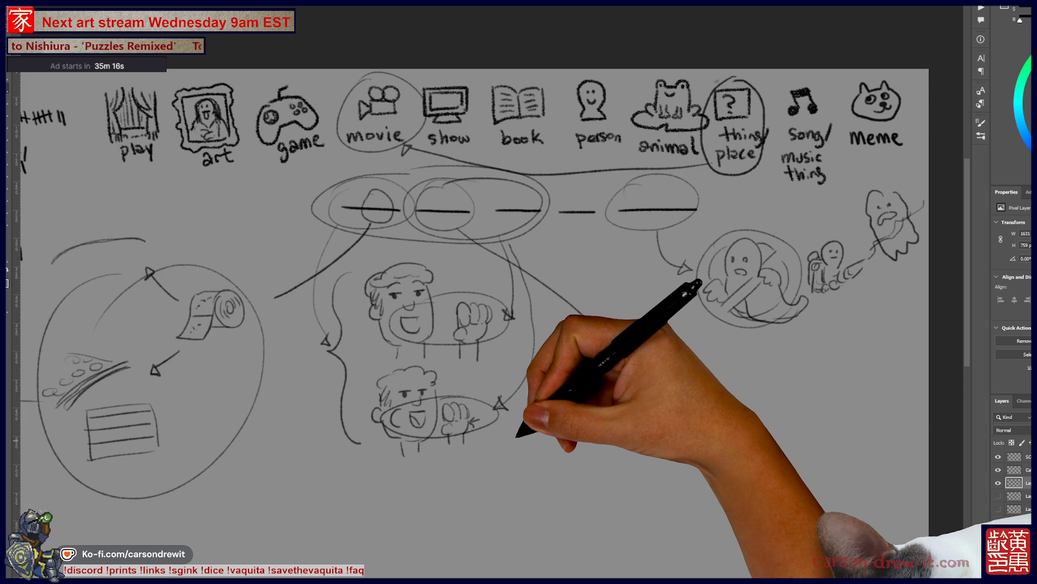
left_click_drag(519, 324, 443, 339)
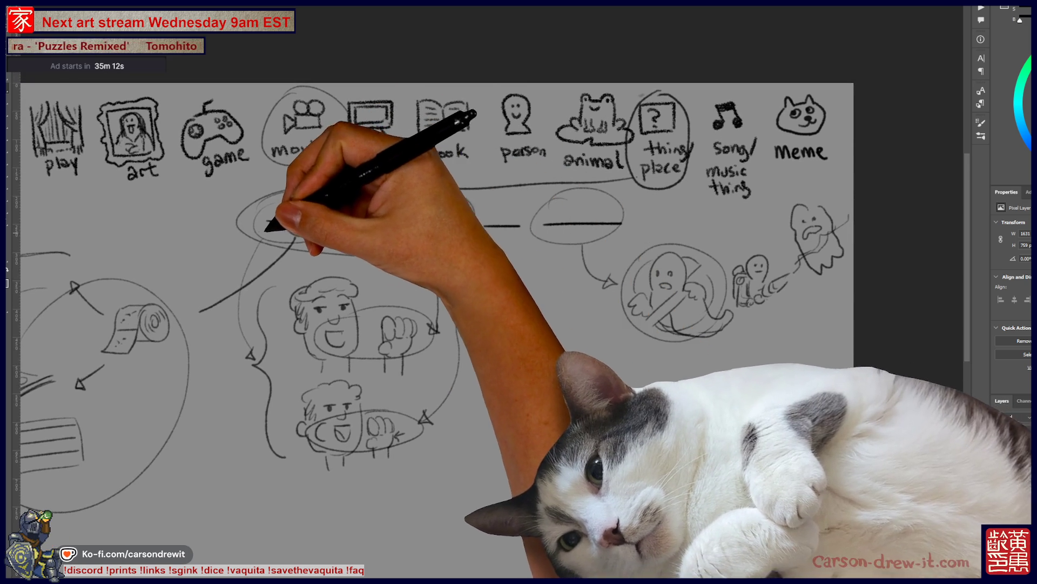
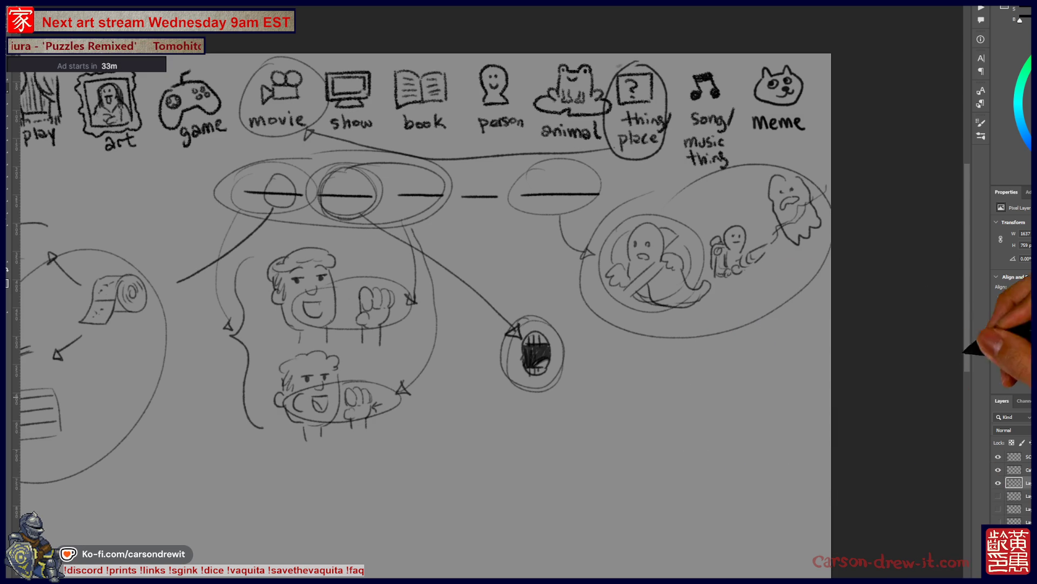
- Hide the circles-and-arrows sketch layer, then toggle its visibility once more
scroll(486, 270, "left", 5)
scroll(486, 313, "right", 3)
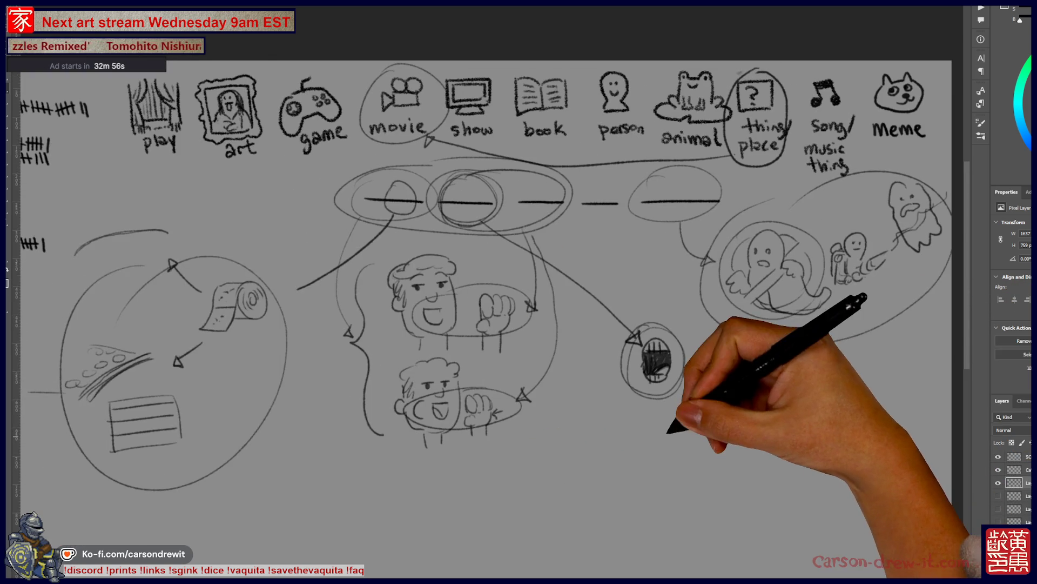
left_click(998, 482)
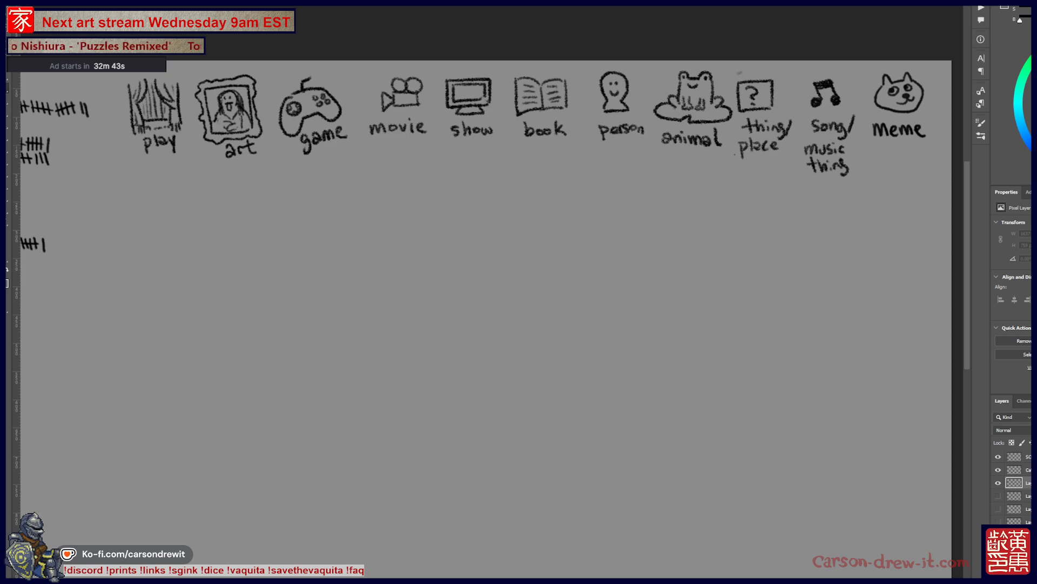
left_click(998, 495)
left_click(999, 495)
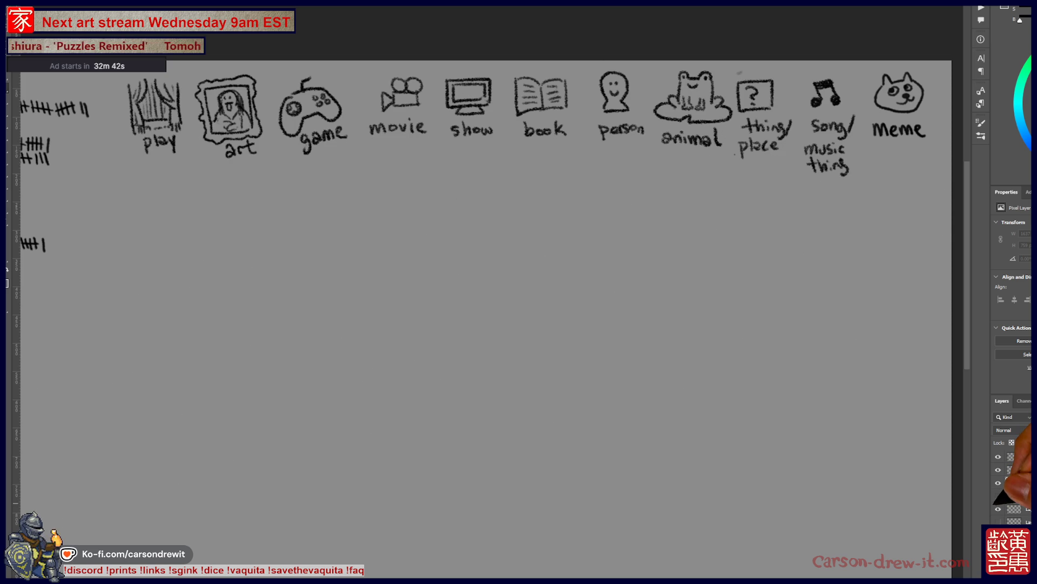
left_click(999, 508)
left_click(999, 508)
left_click(999, 522)
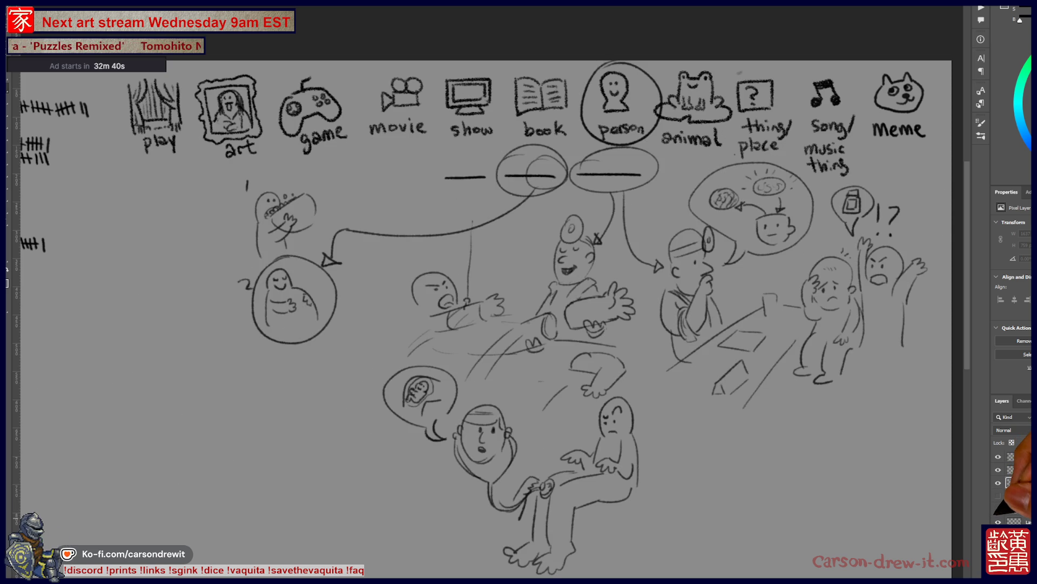
left_click(998, 522)
left_click(998, 521)
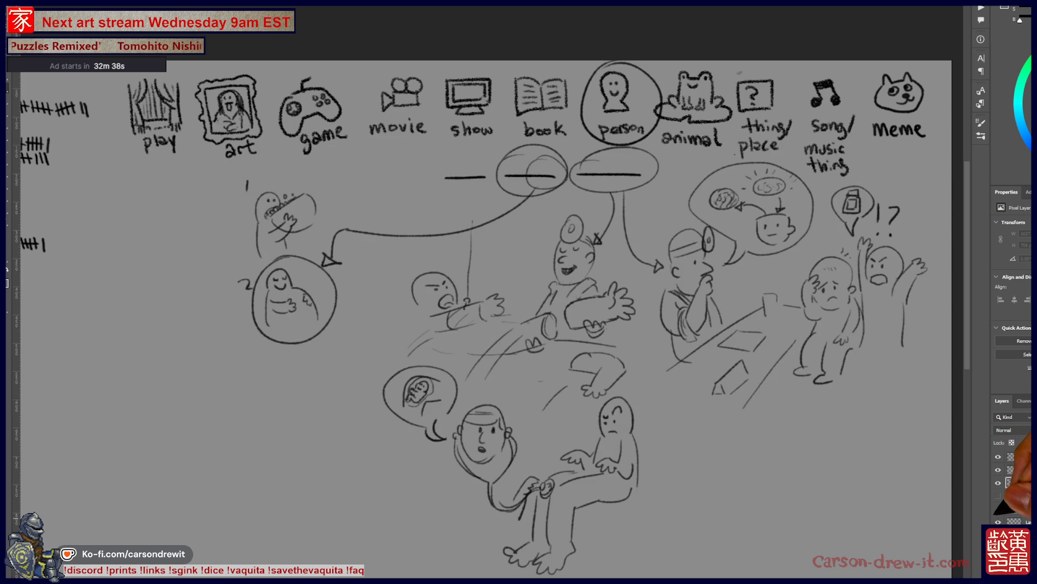
left_click(999, 522)
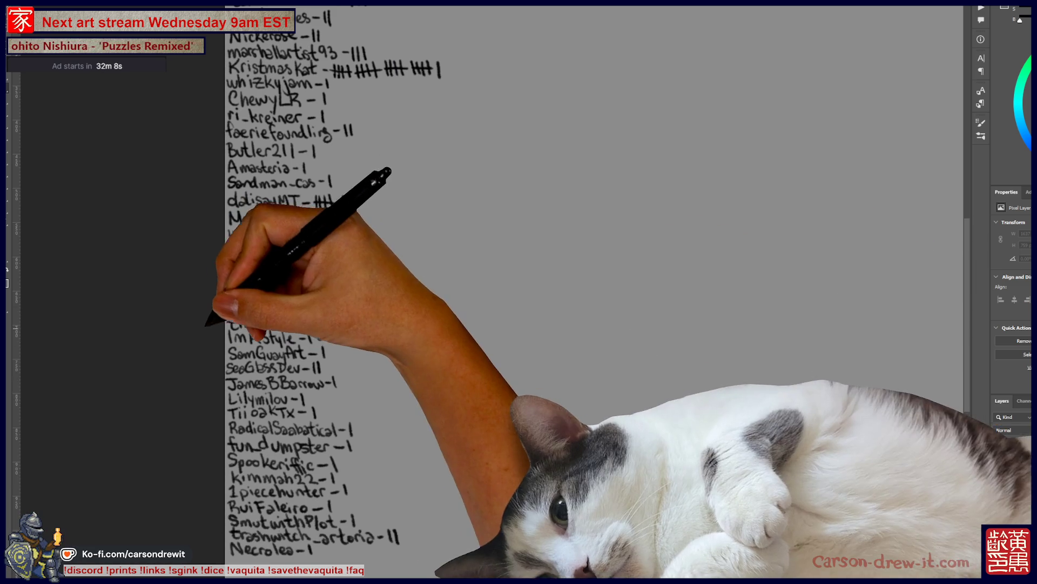
- Bring the SCORES list into view and add one tally stroke to the seventh player's score
mouse_move(300, 384)
left_mouse_down()
mouse_move(331, 394)
mouse_move(300, 556)
mouse_move(348, 544)
mouse_move(319, 535)
left_mouse_up()
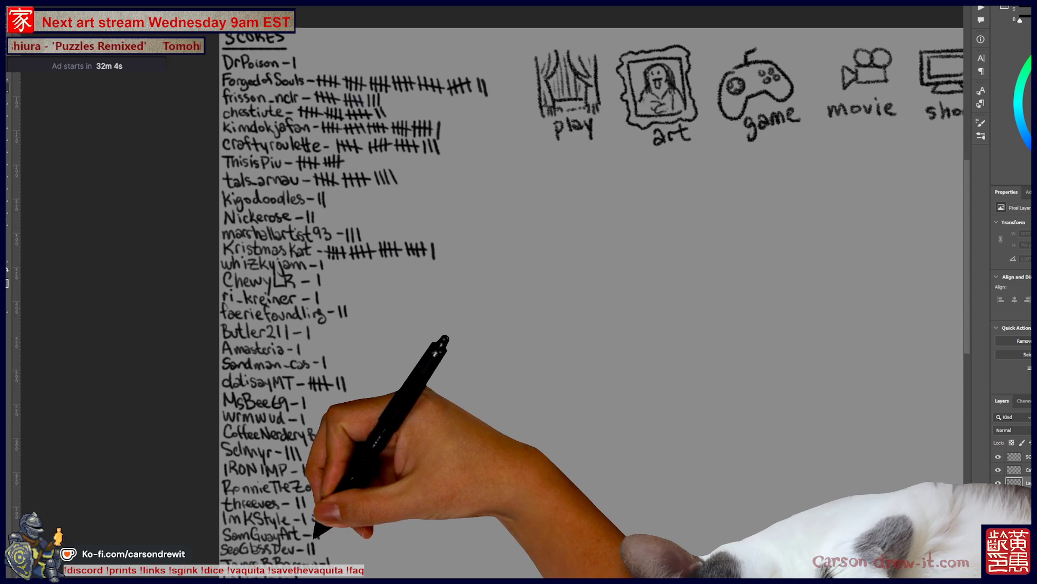
left_click_drag(353, 157, 353, 170)
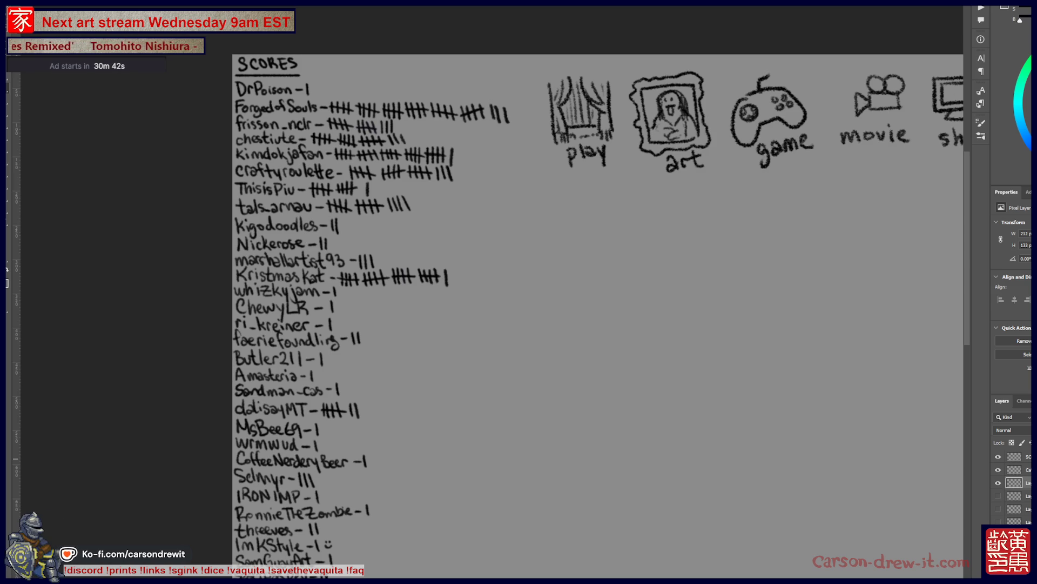
scroll(486, 313, "right", 10)
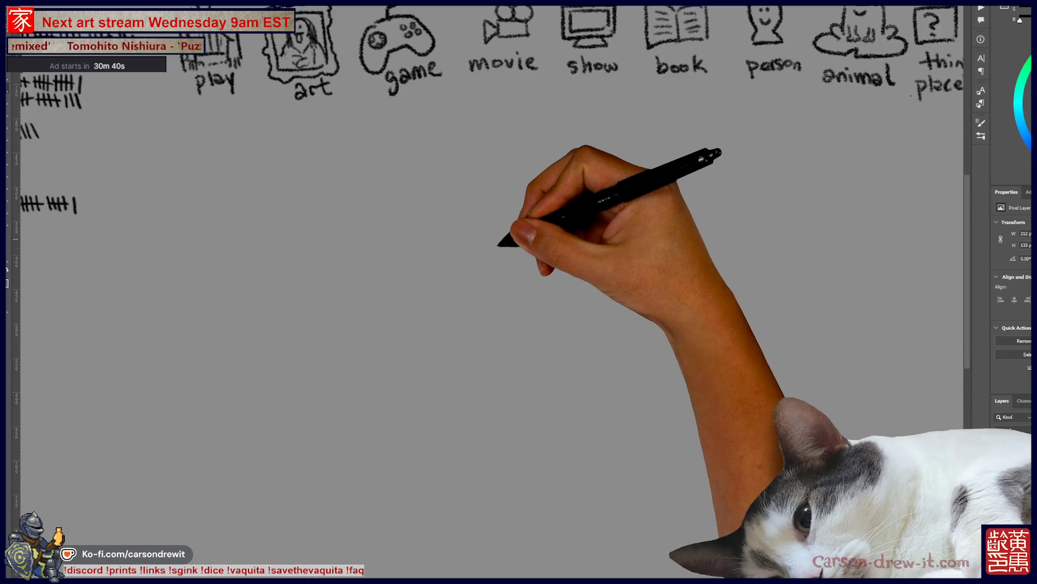
scroll(486, 313, "down", 5)
scroll(487, 314, "up", 4)
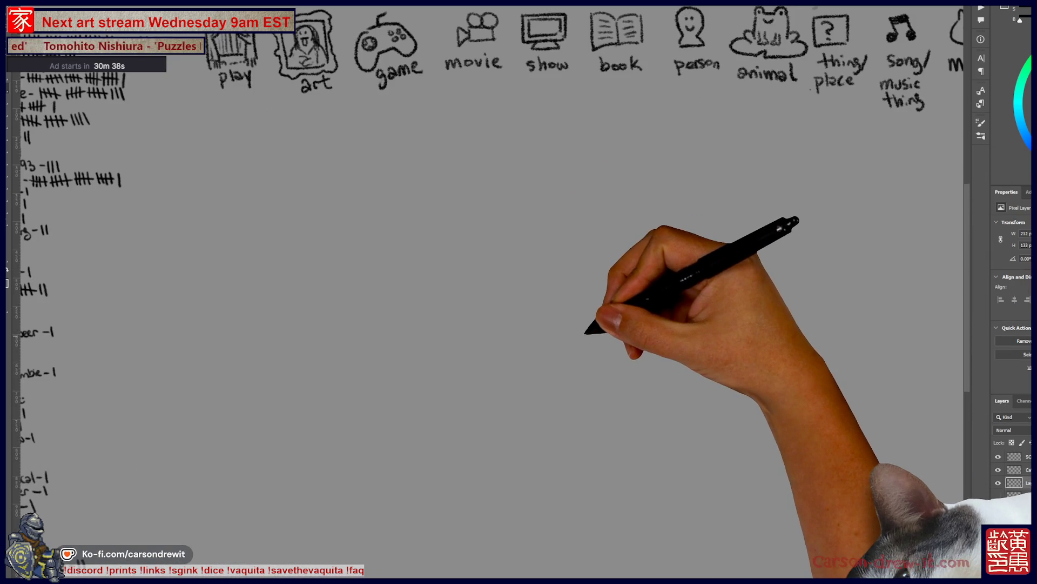
scroll(487, 314, "down", 5)
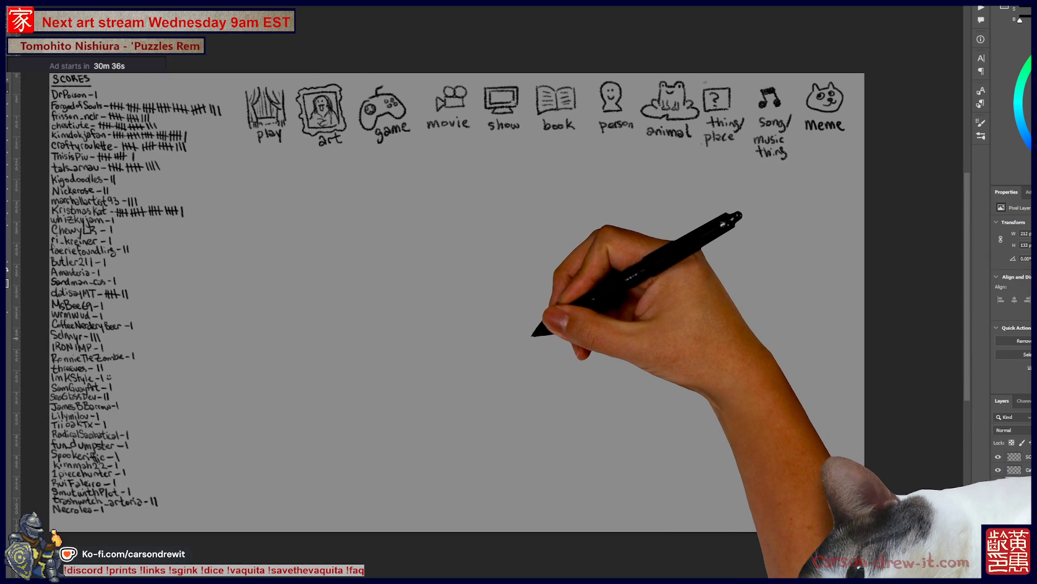
scroll(280, 281, "up", 2)
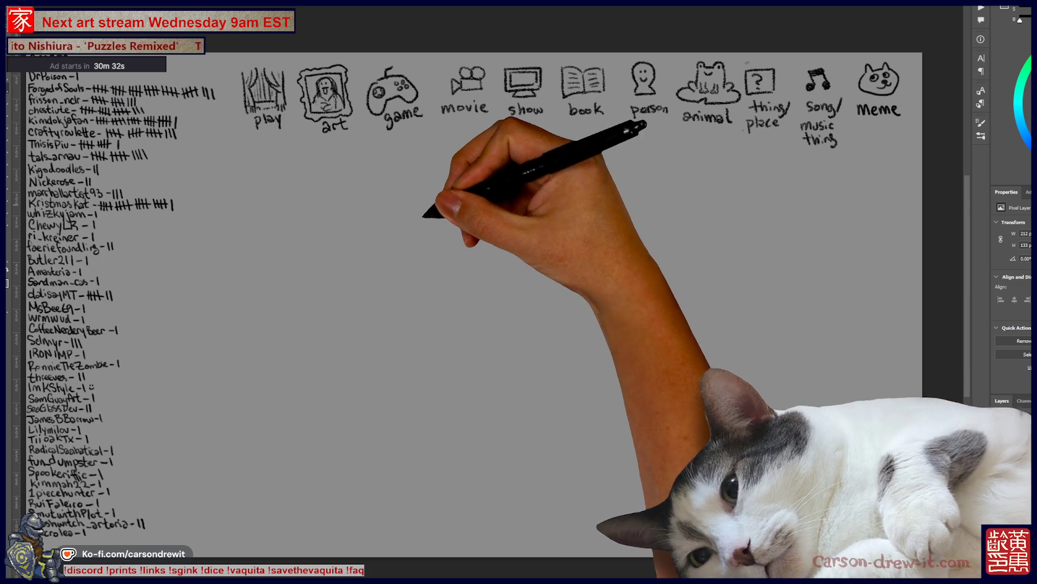
left_click_drag(486, 298, 507, 300)
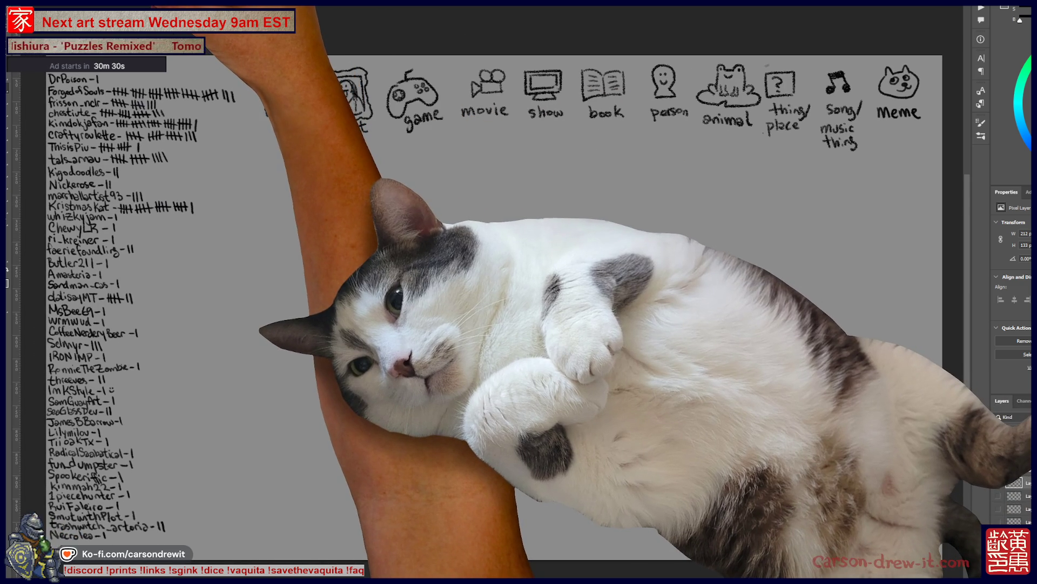
- Switch to the crescent-moon sketch document and zoom in close on the moon's nose
key("ctrl+Tab")
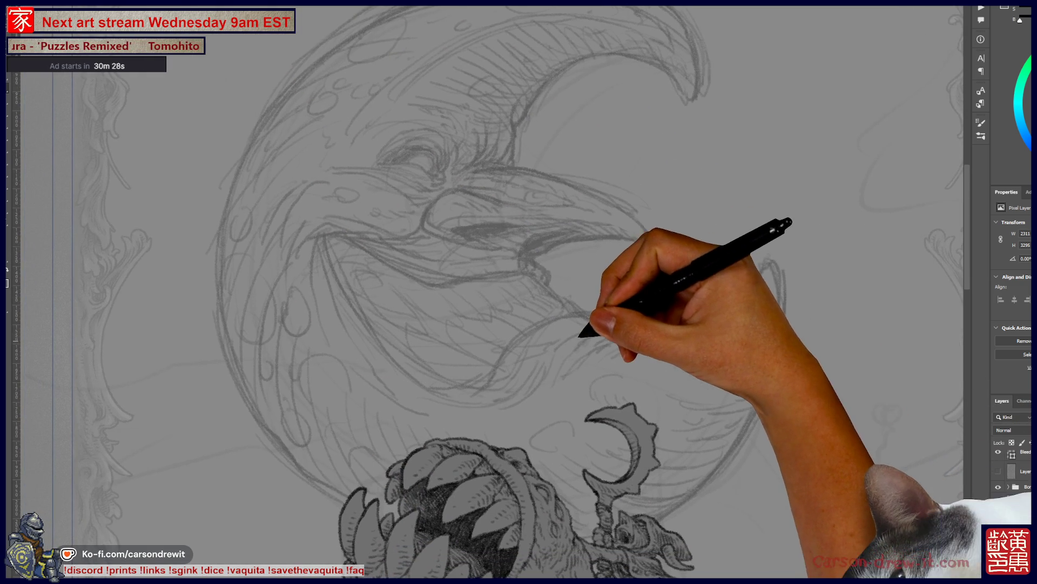
scroll(455, 280, "up", 3)
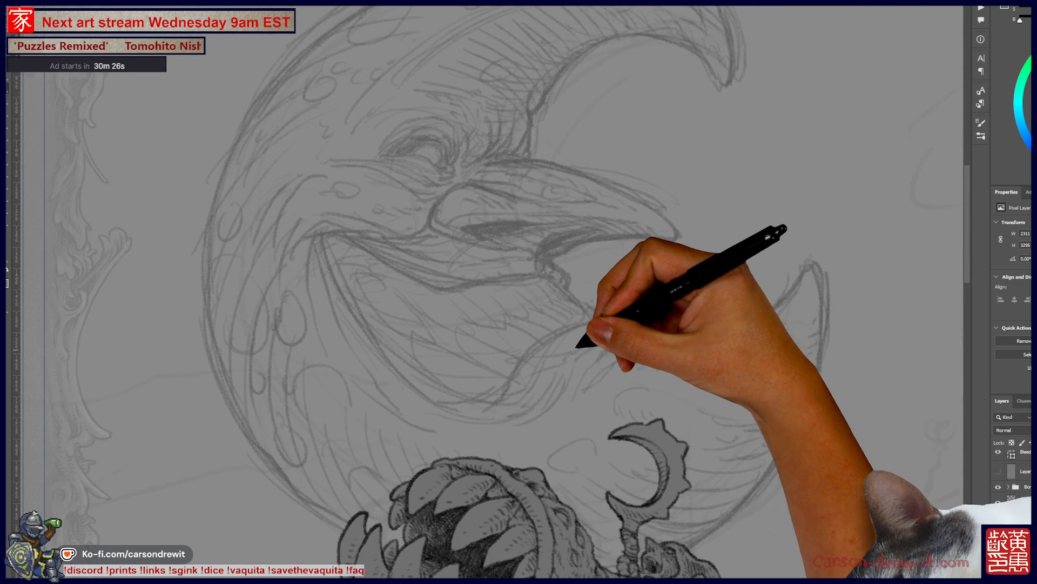
scroll(487, 291, "down", 1)
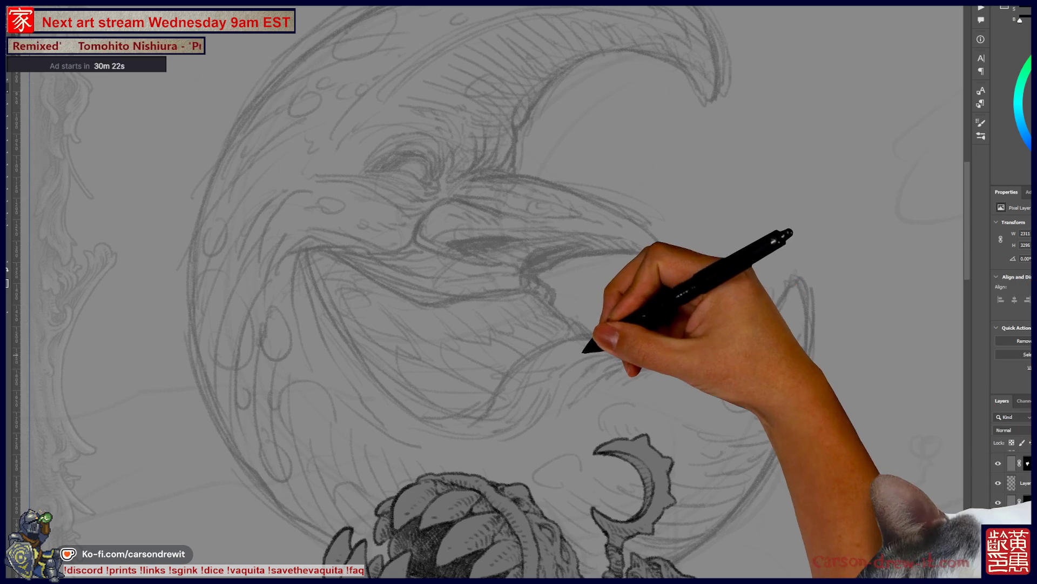
key("ctrl+comma")
key("ctrl+comma")
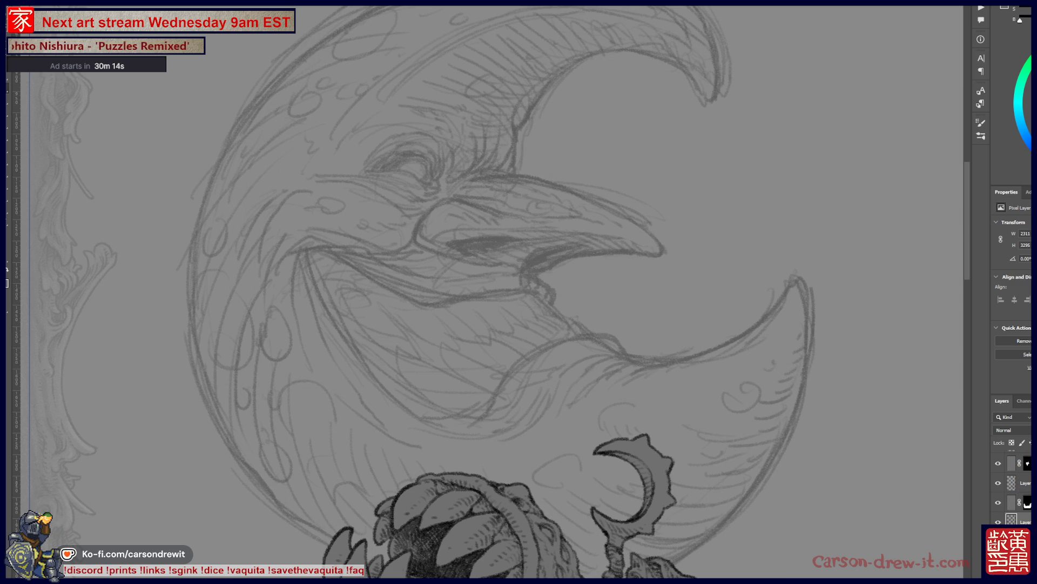
key("ctrl+plus")
key("ctrl+plus")
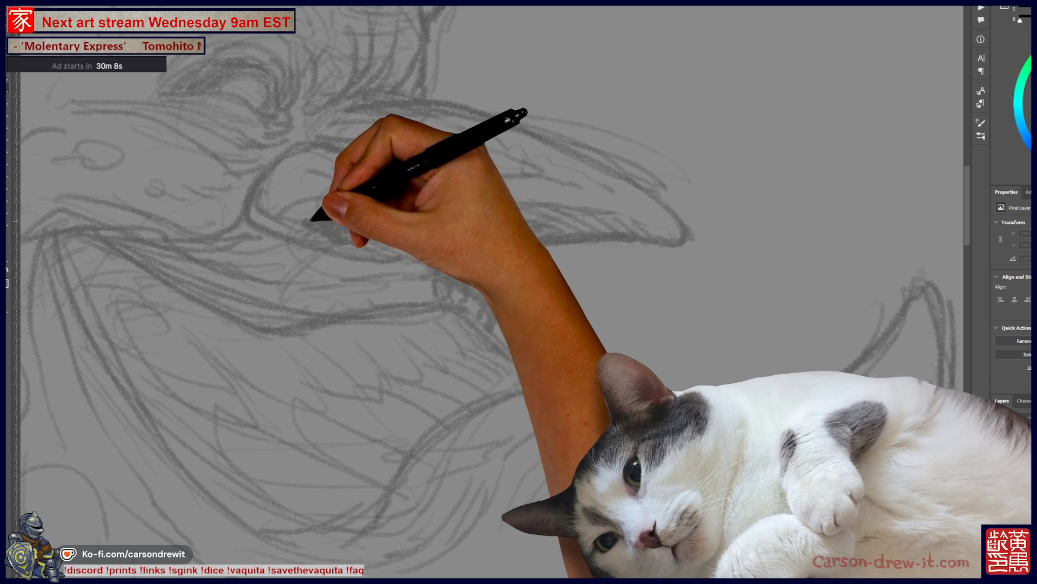
- Lay dark pencil shading strokes across the nose and beneath it
left_click_drag(304, 225, 421, 227)
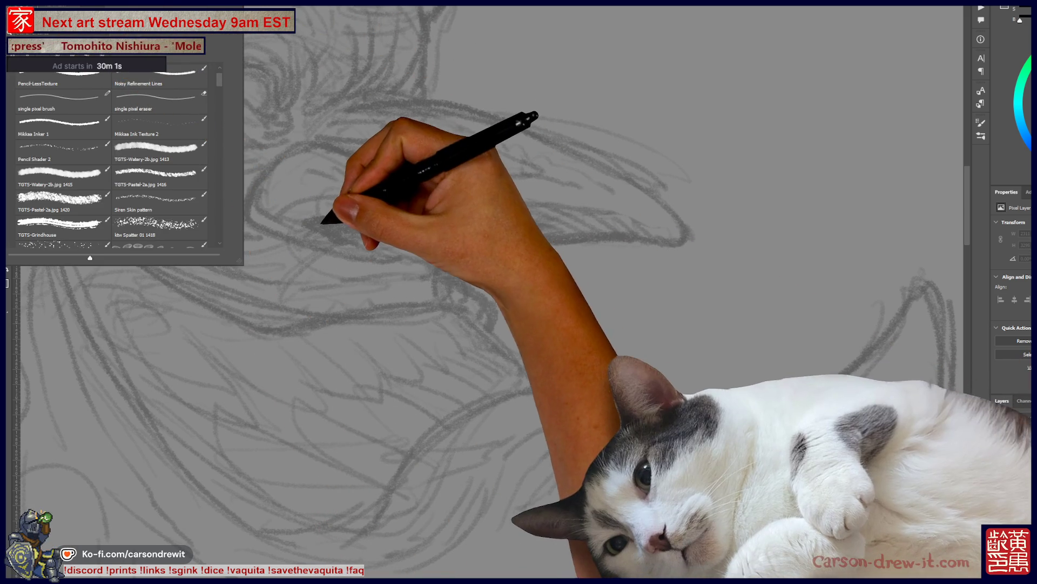
left_click(313, 220)
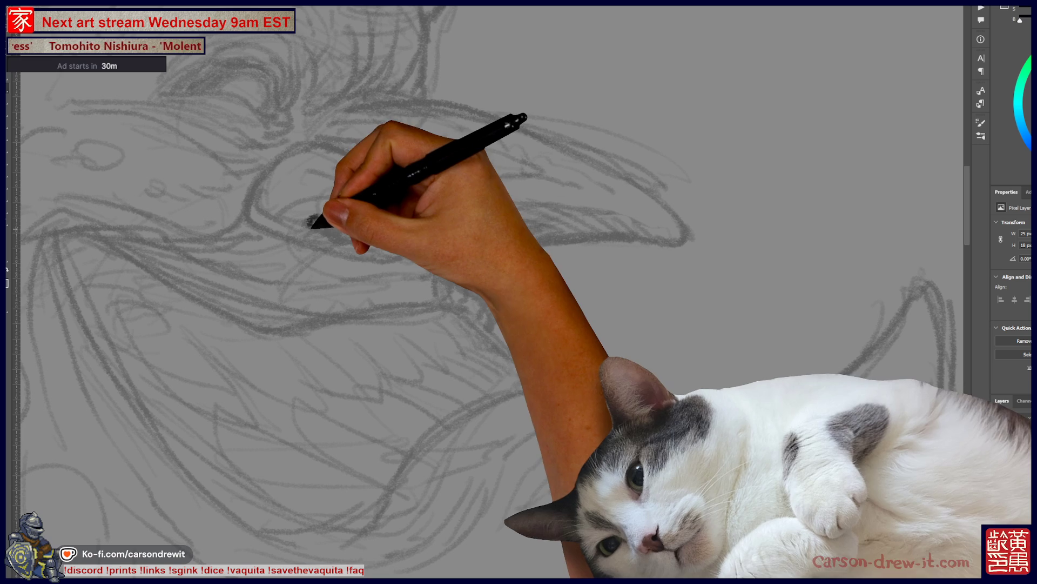
left_click_drag(306, 226, 440, 216)
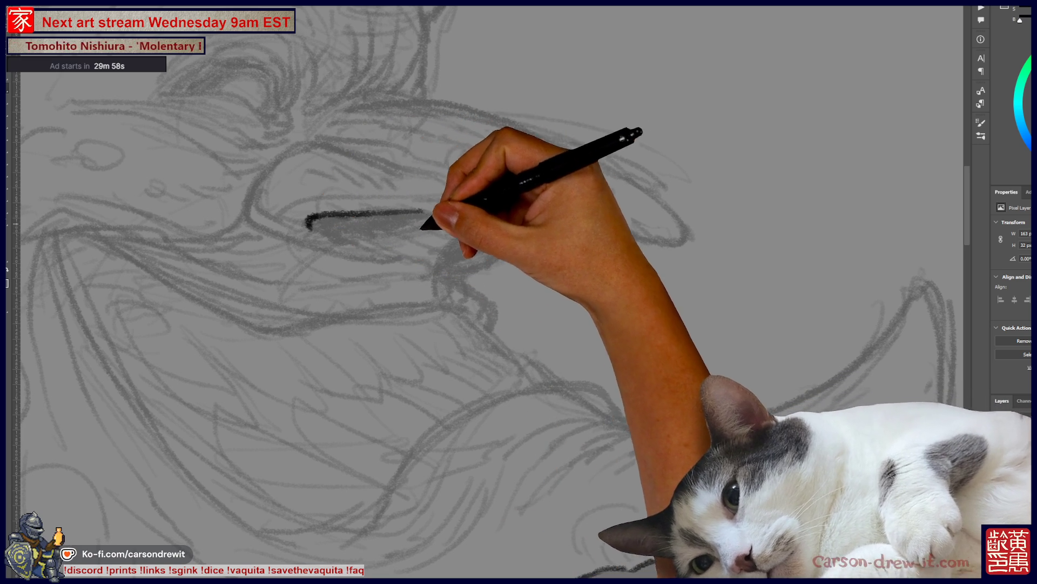
scroll(325, 222, "up", 2)
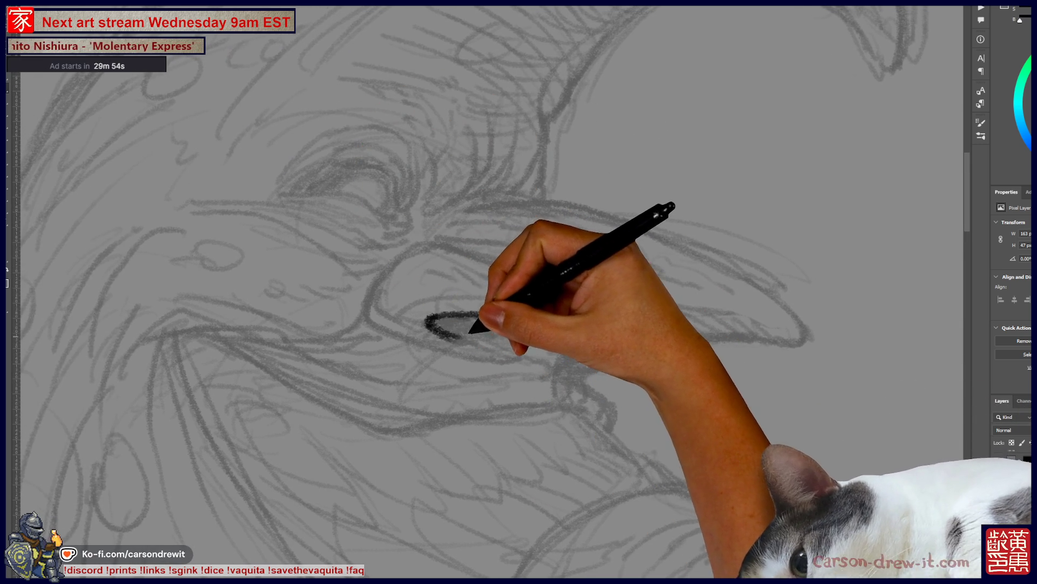
left_click_drag(459, 320, 483, 325)
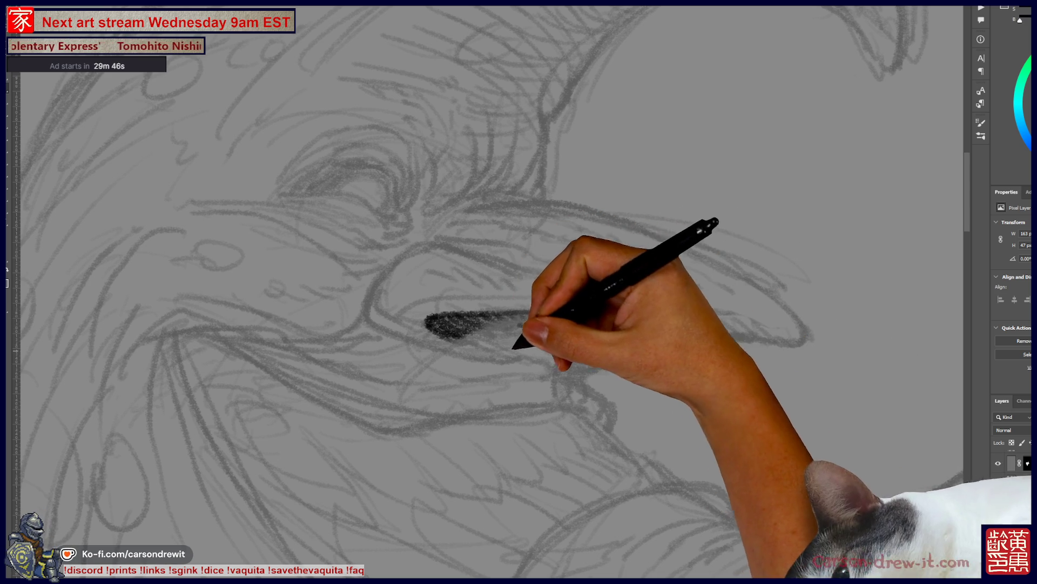
- Darken the nostril and lower contour, then outline the nose's underside and upper edge
mouse_move(452, 348)
left_mouse_down()
mouse_move(502, 348)
mouse_move(543, 311)
left_mouse_up()
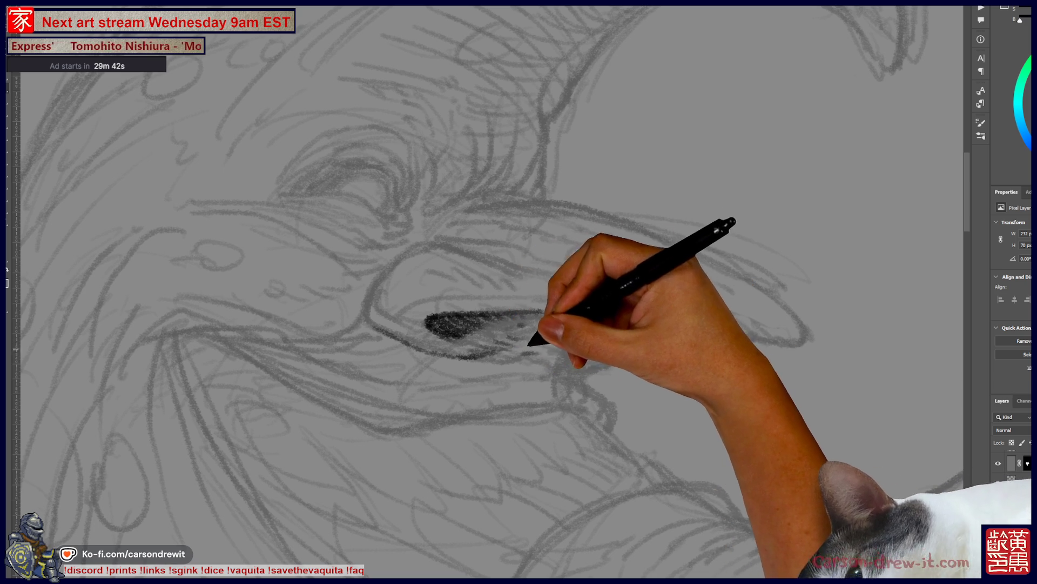
mouse_move(576, 348)
left_mouse_down()
mouse_move(605, 366)
mouse_move(653, 331)
mouse_move(586, 373)
left_mouse_up()
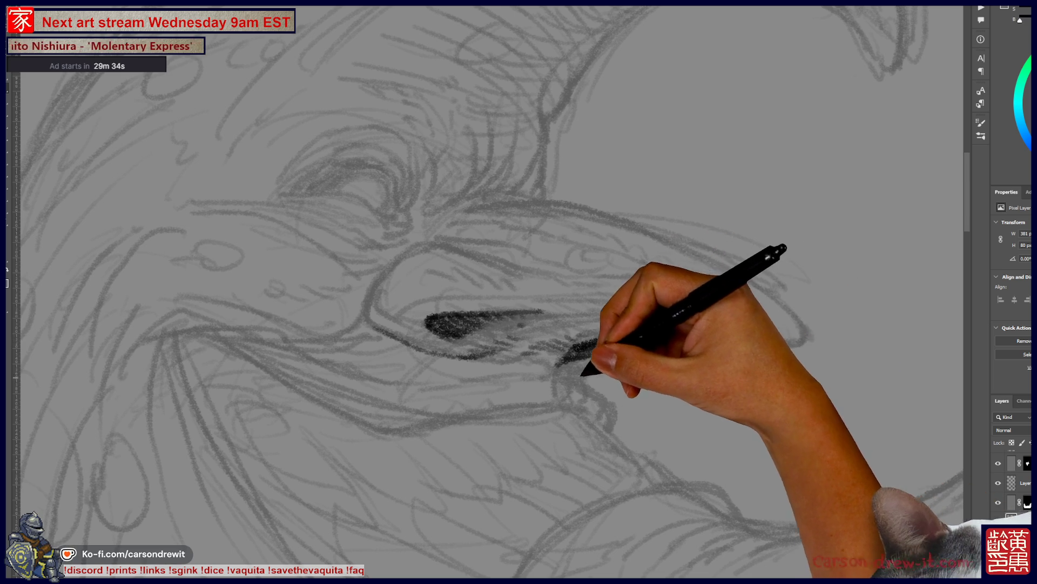
mouse_move(621, 340)
left_mouse_down()
mouse_move(799, 347)
mouse_move(809, 336)
left_mouse_up()
mouse_move(492, 196)
left_mouse_down()
mouse_move(549, 199)
mouse_move(664, 247)
left_mouse_up()
mouse_move(476, 204)
left_mouse_down()
mouse_move(670, 234)
mouse_move(800, 321)
left_mouse_up()
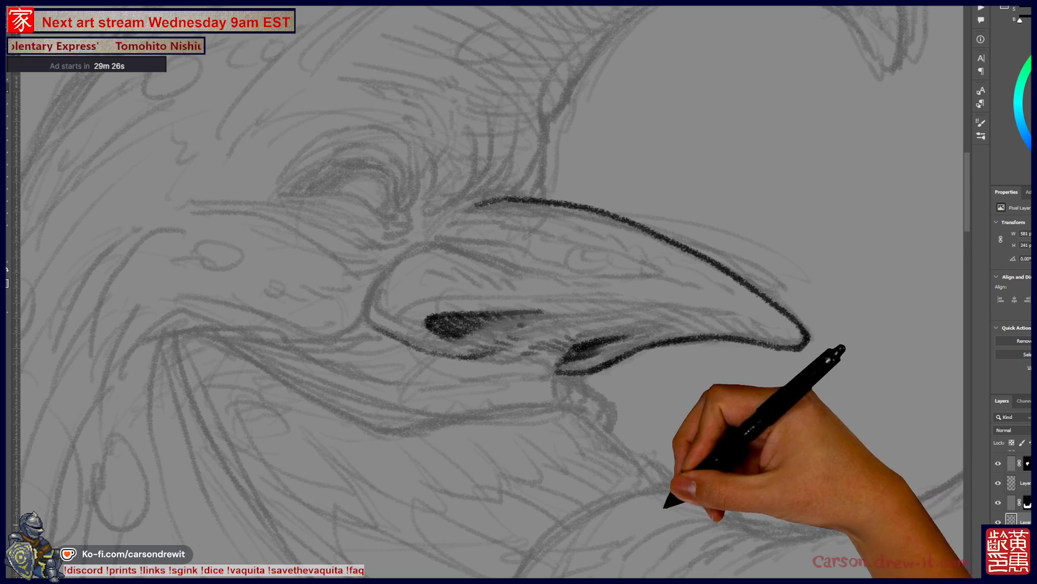
- Darken the nose outline and hatch shading along its upper ridge toward the tip
left_click_drag(611, 381, 656, 436)
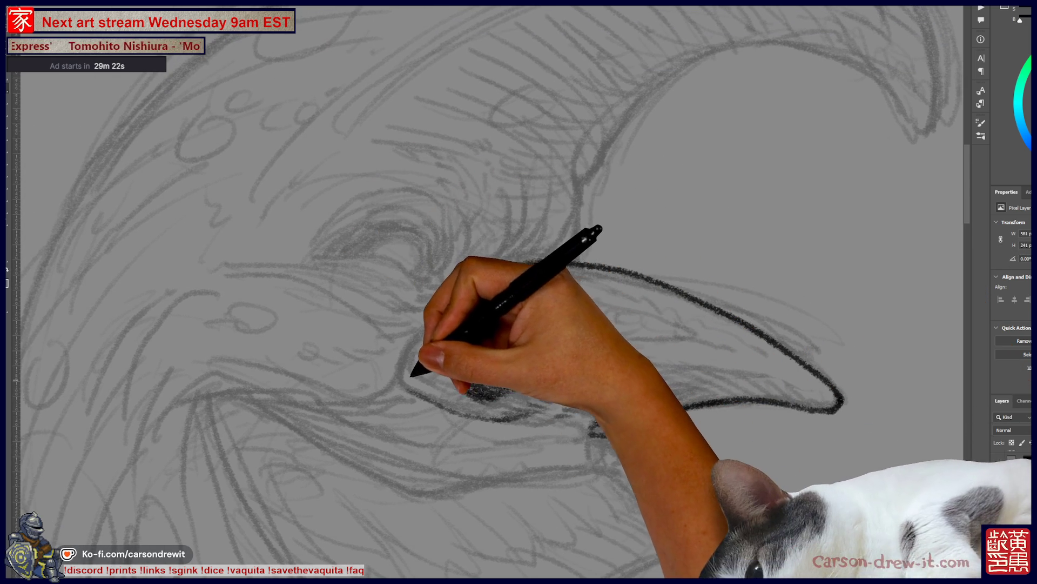
mouse_move(397, 373)
left_mouse_down()
mouse_move(458, 287)
mouse_move(520, 317)
left_mouse_up()
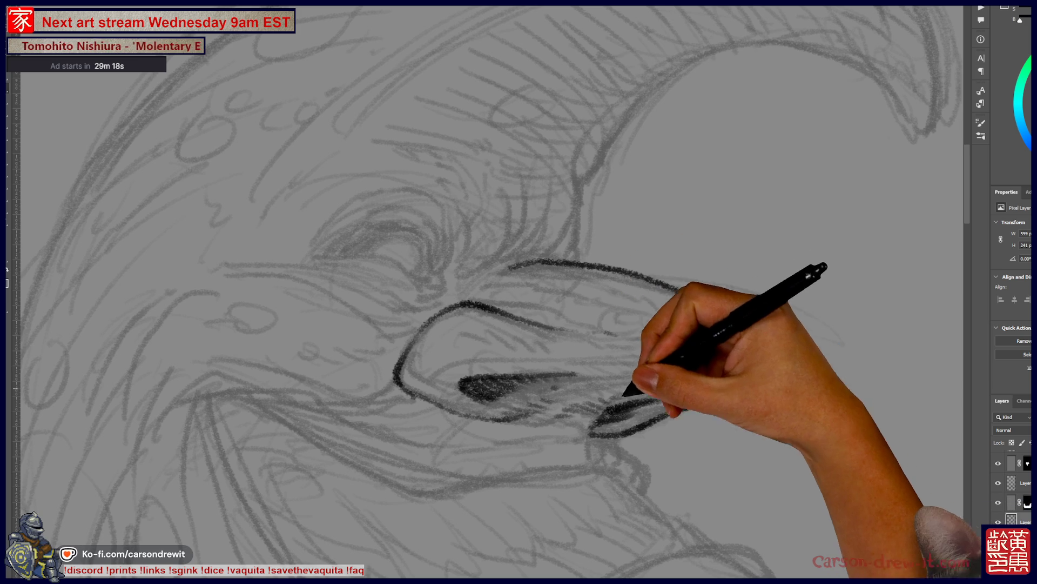
left_click_drag(630, 364, 690, 398)
left_click_drag(446, 364, 514, 357)
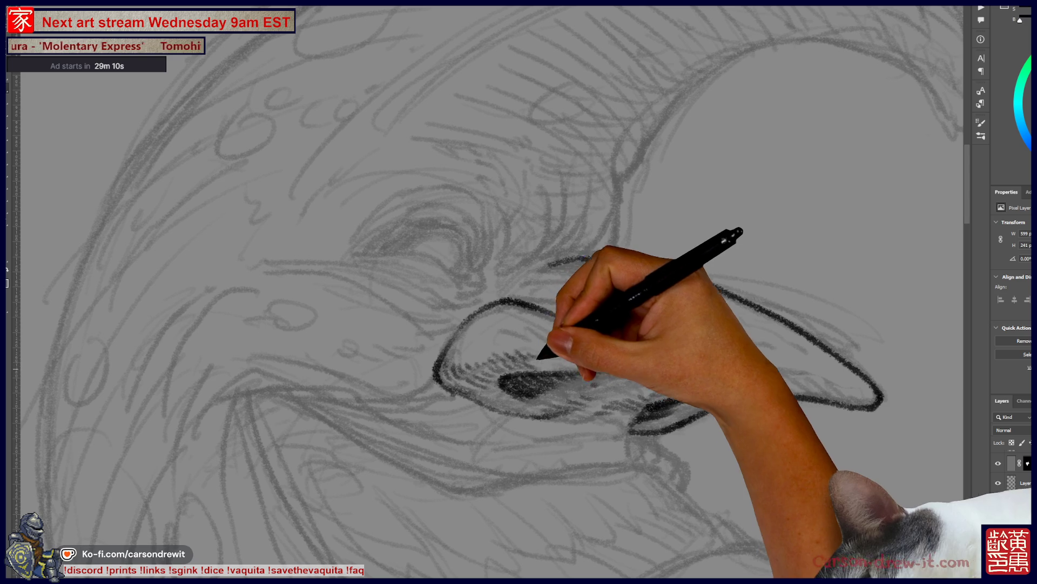
mouse_move(553, 351)
left_mouse_down()
mouse_move(625, 363)
mouse_move(771, 359)
left_mouse_up()
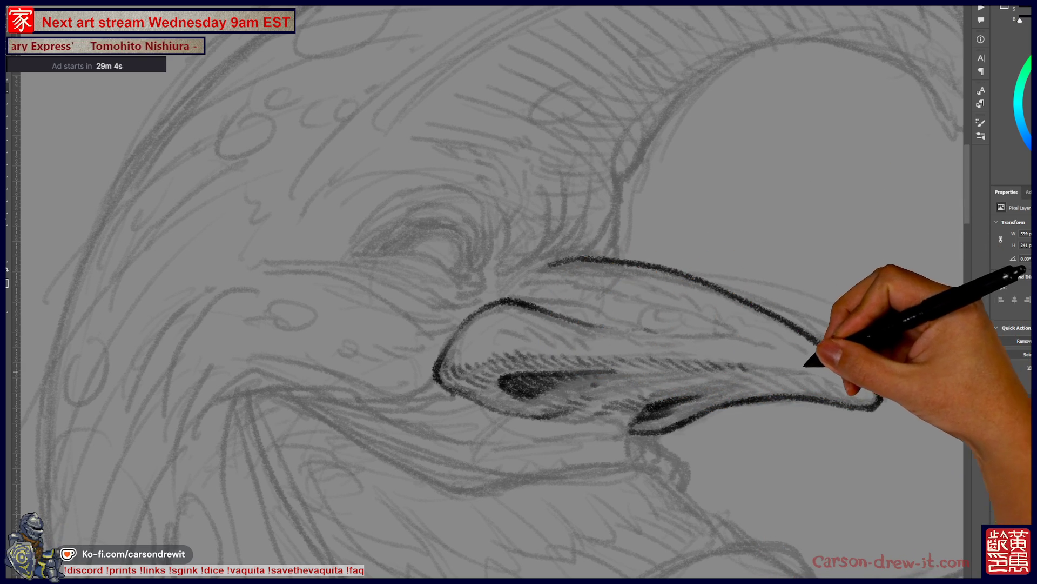
left_click_drag(735, 363, 813, 367)
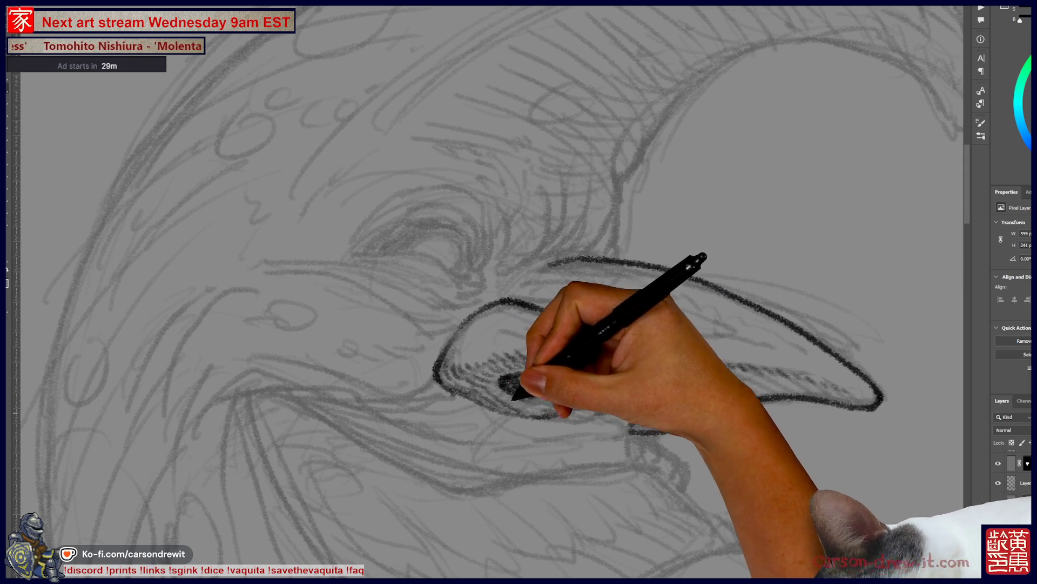
- Extend the dark nostril shading rightward and add marks along the nose's lower stroke
mouse_move(527, 397)
left_mouse_down()
mouse_move(563, 378)
mouse_move(598, 382)
left_mouse_up()
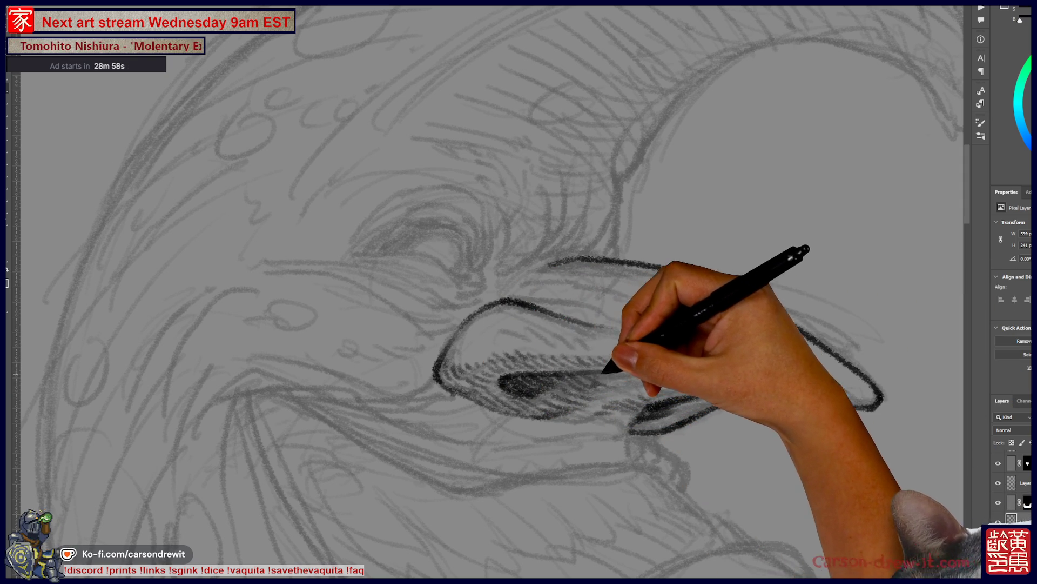
mouse_move(676, 362)
left_mouse_down()
mouse_move(630, 363)
mouse_move(654, 361)
mouse_move(636, 387)
left_mouse_up()
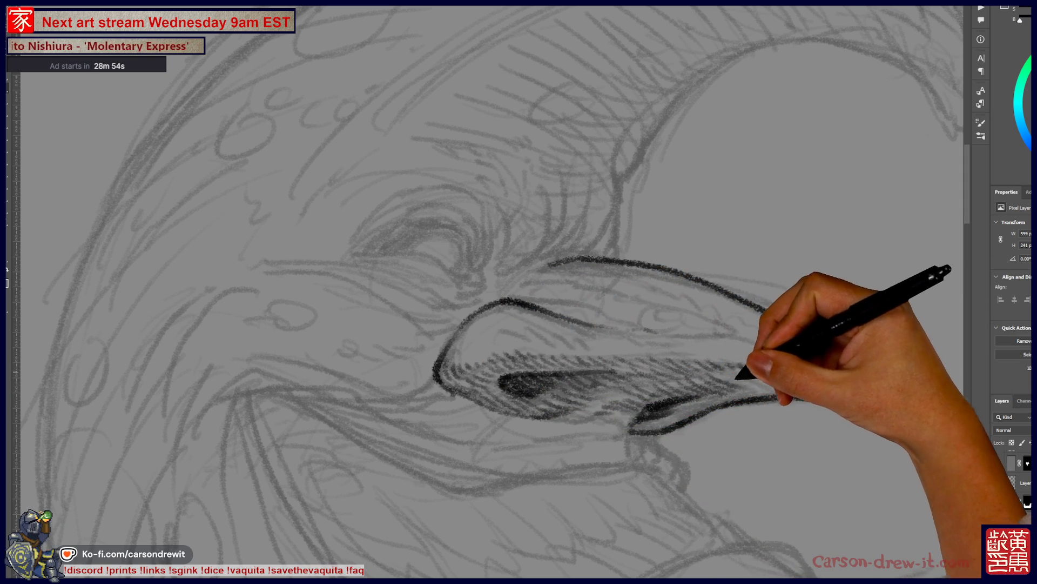
mouse_move(637, 421)
left_mouse_down()
mouse_move(670, 424)
mouse_move(630, 412)
mouse_move(815, 373)
mouse_move(871, 399)
left_mouse_up()
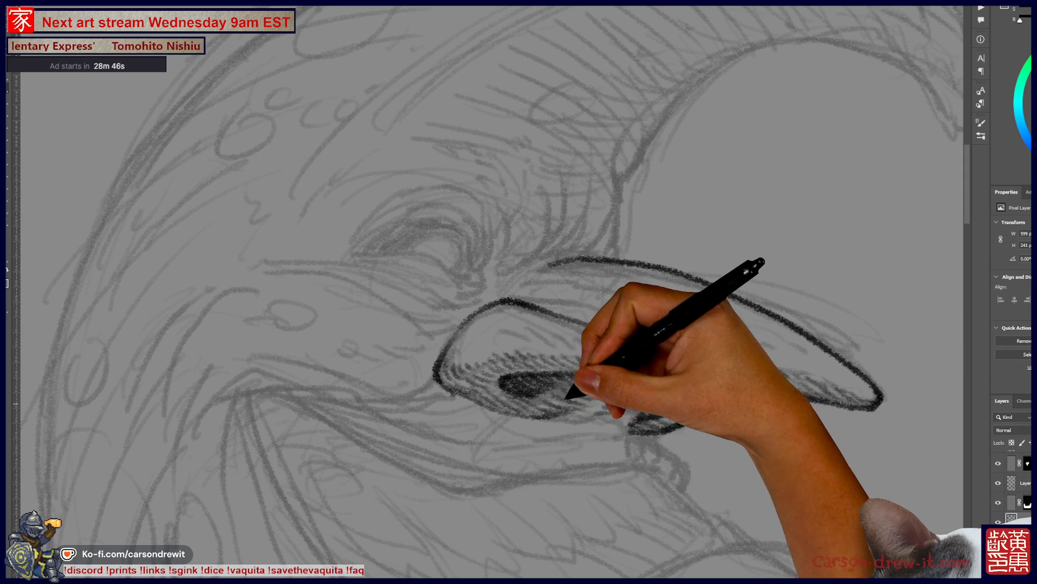
key("ctrl+minus")
key("ctrl+minus")
key("ctrl+minus")
key("ctrl+plus")
key("ctrl+plus")
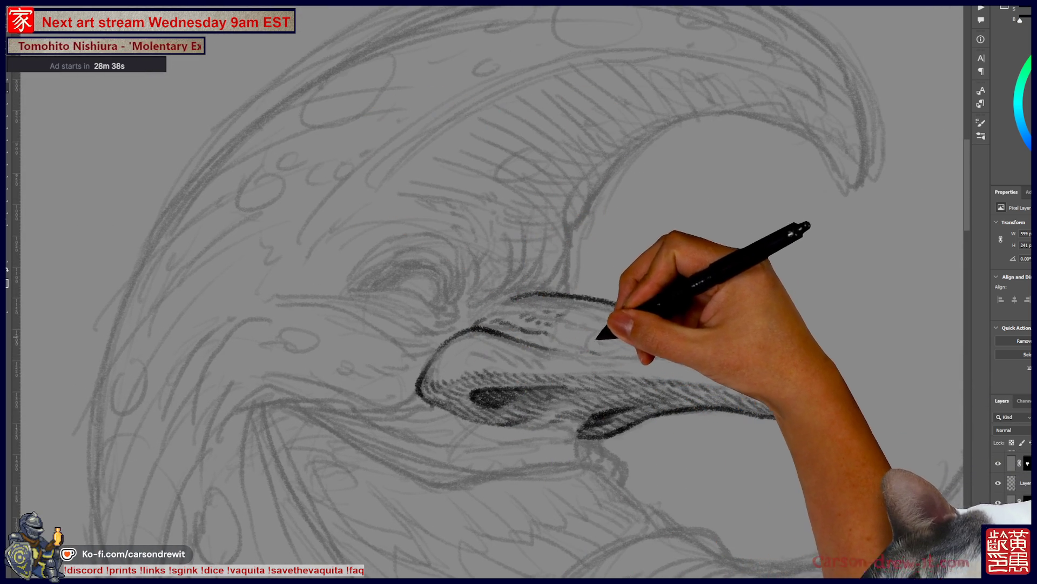
- Extend the nose's upper contour to its hooked tip and dot two nostril marks
mouse_move(562, 296)
left_mouse_down()
mouse_move(654, 322)
mouse_move(746, 373)
left_mouse_up()
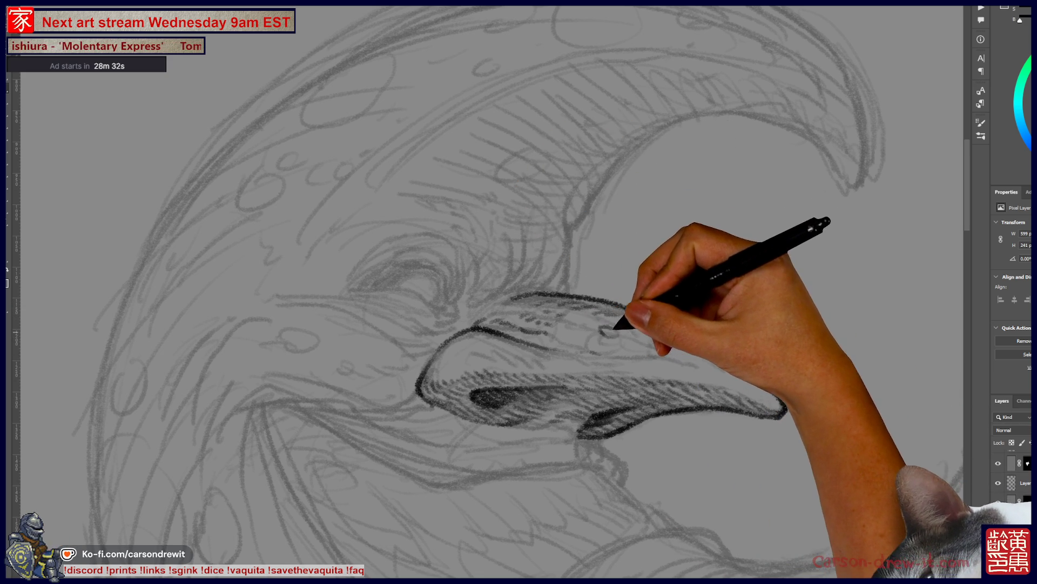
left_click(640, 328)
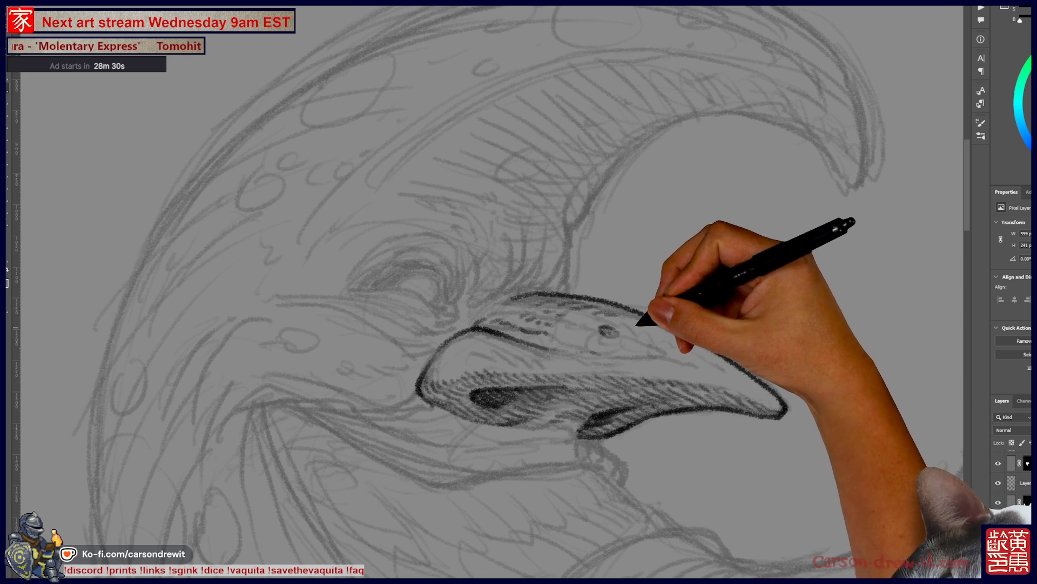
left_click(667, 345)
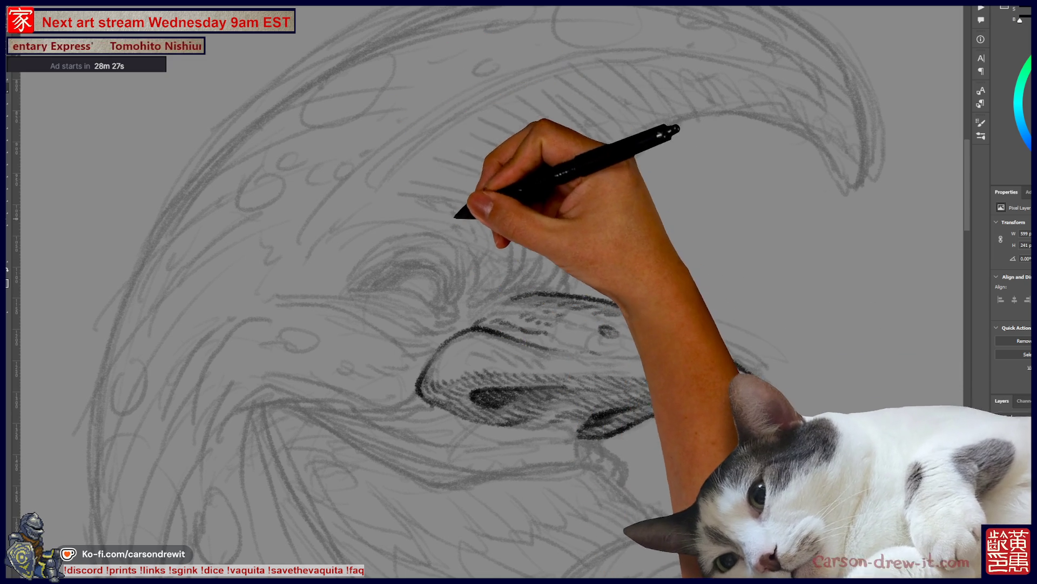
- Ink dark lines on the closed eye, with a dash above it and hatched lashes
left_click_drag(420, 233, 430, 234)
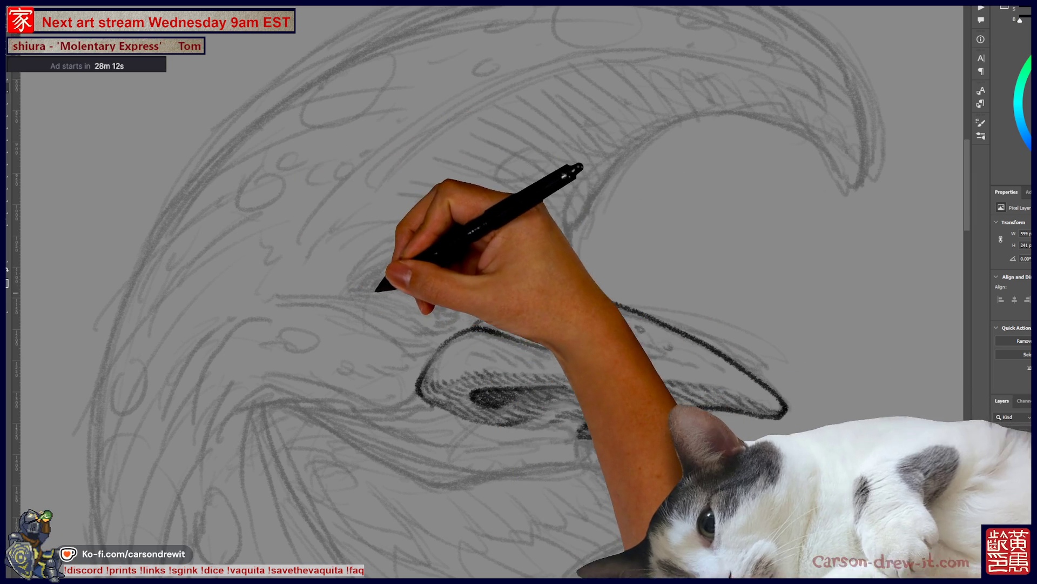
left_click_drag(352, 291, 407, 285)
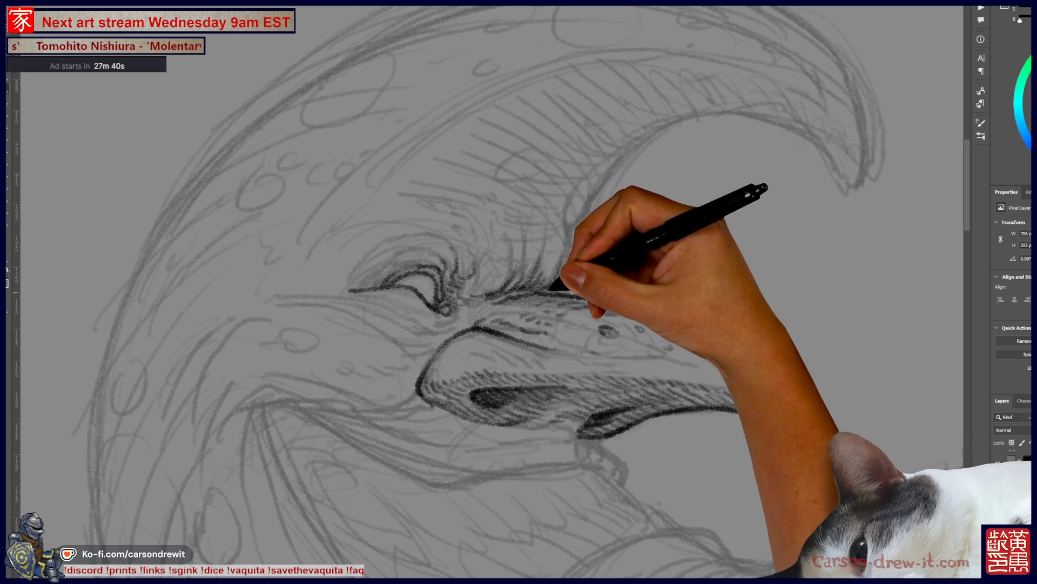
left_click_drag(567, 284, 574, 225)
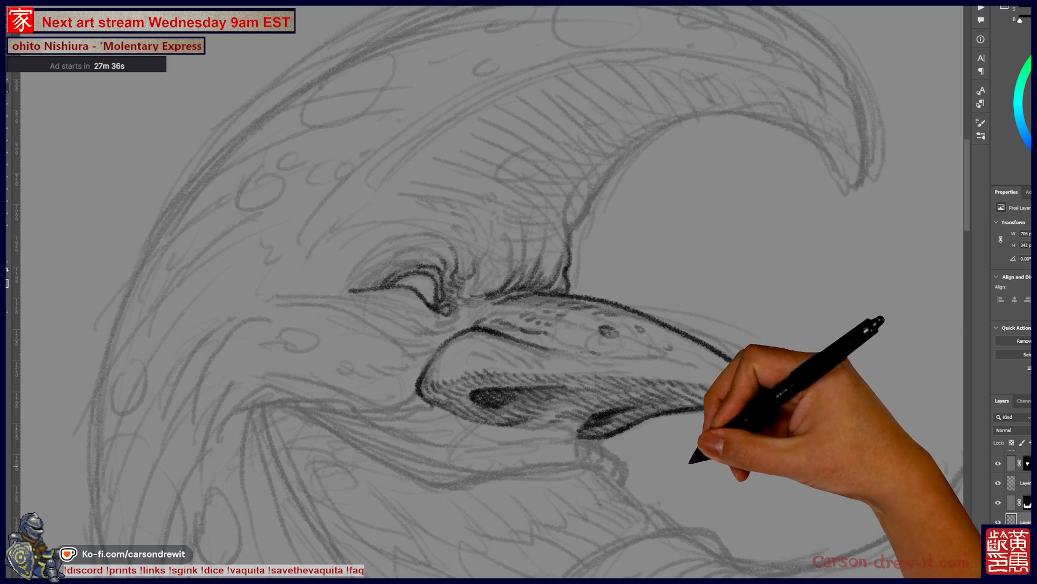
left_click_drag(628, 456, 707, 448)
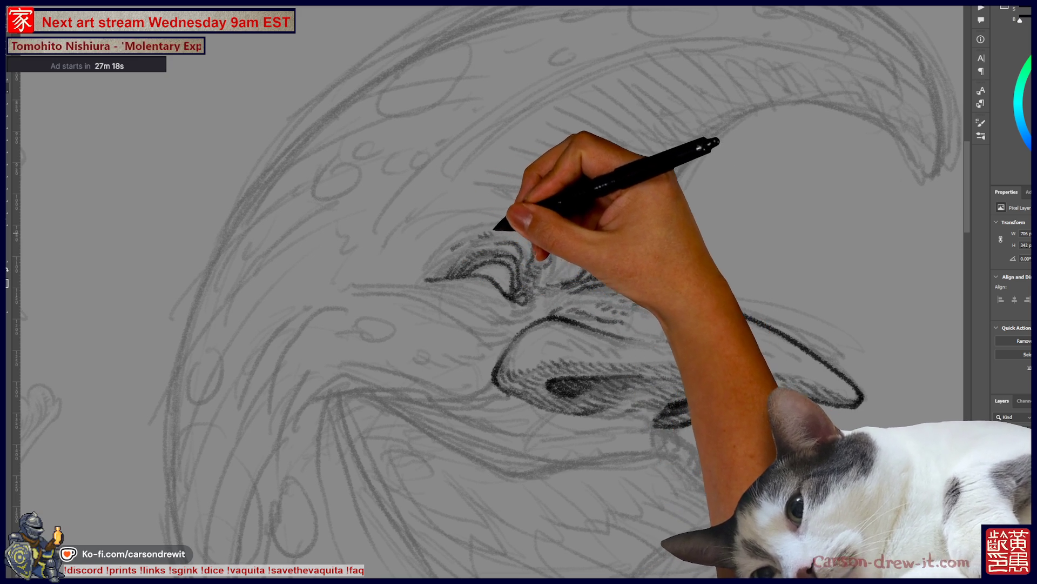
scroll(486, 291, "left", 3)
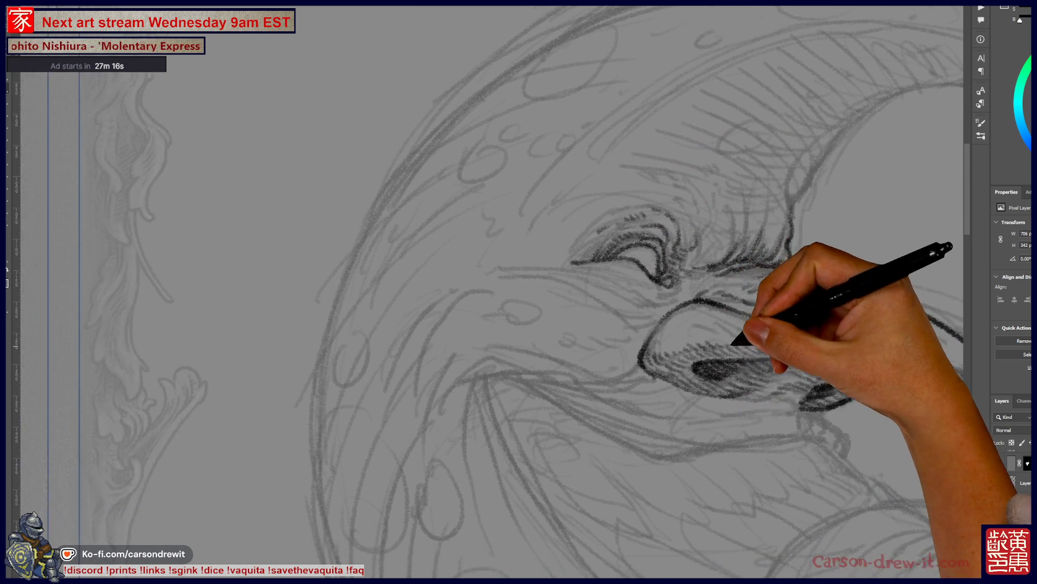
scroll(486, 292, "left", 1)
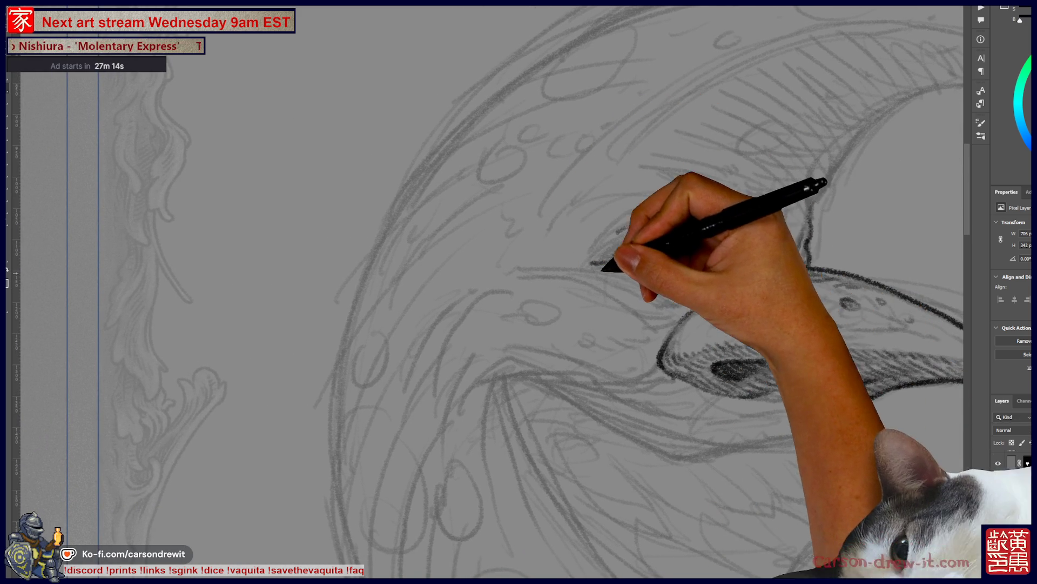